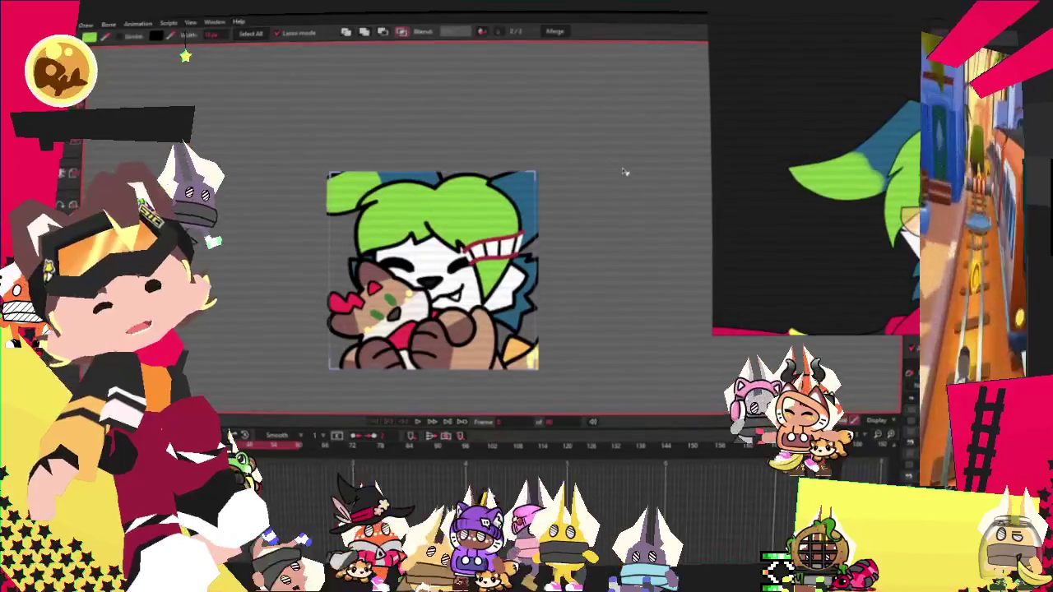
# Step: Scale up the fox artwork by its corner, then drag the ear tip point up and right
pyautogui.click(520, 215)
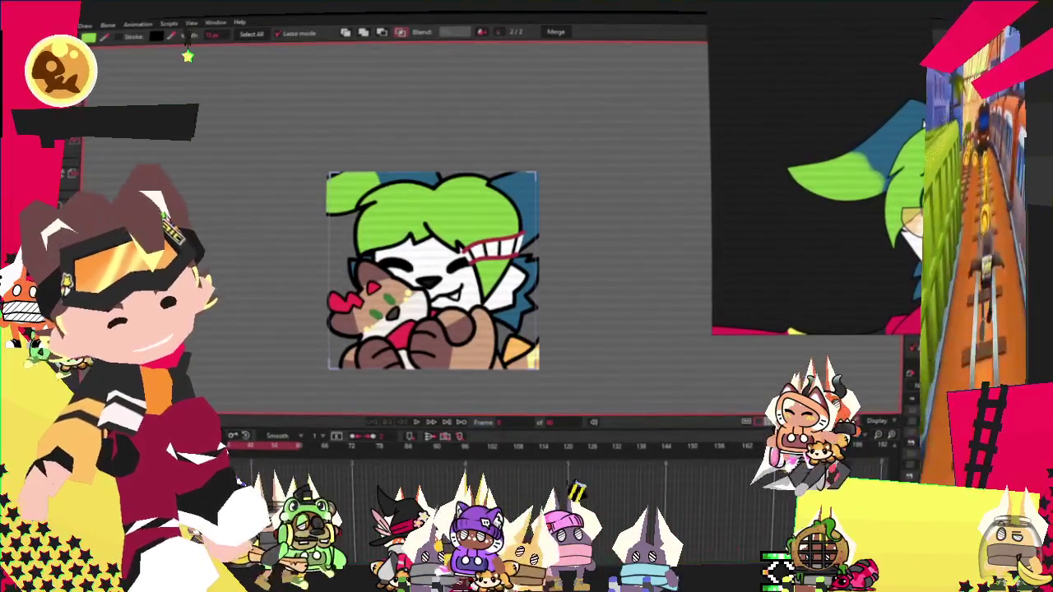
pyautogui.moveTo(536, 174); pyautogui.dragTo(359, 199)
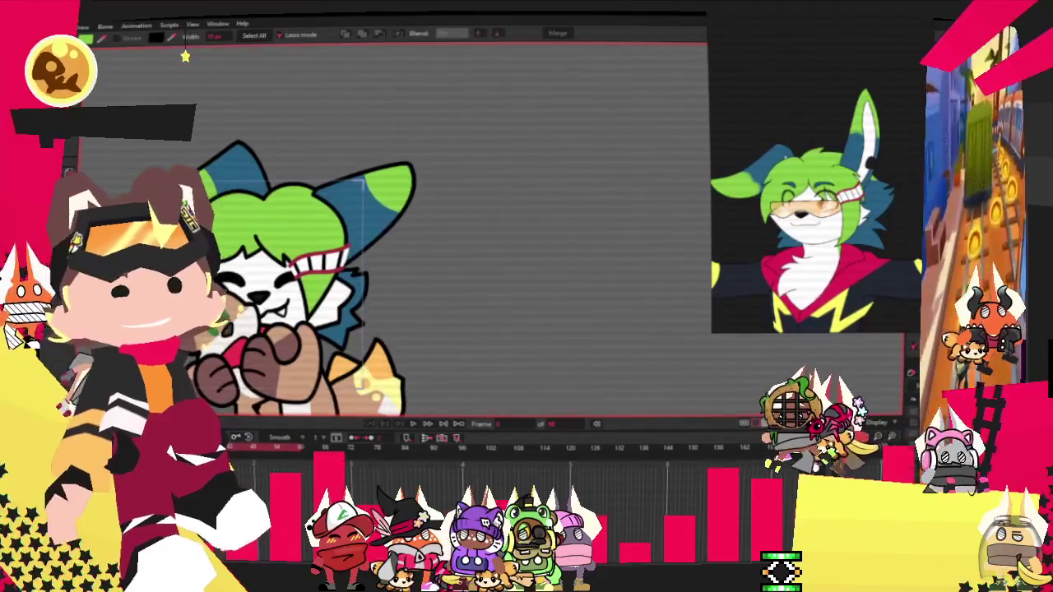
pyautogui.press('t')
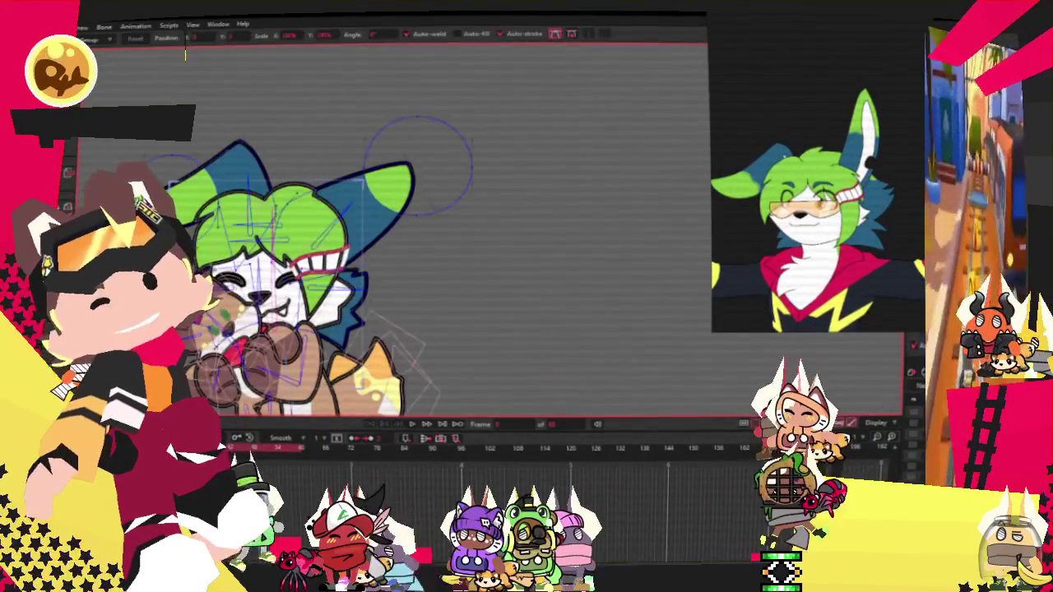
pyautogui.scroll(3, 427, 143)
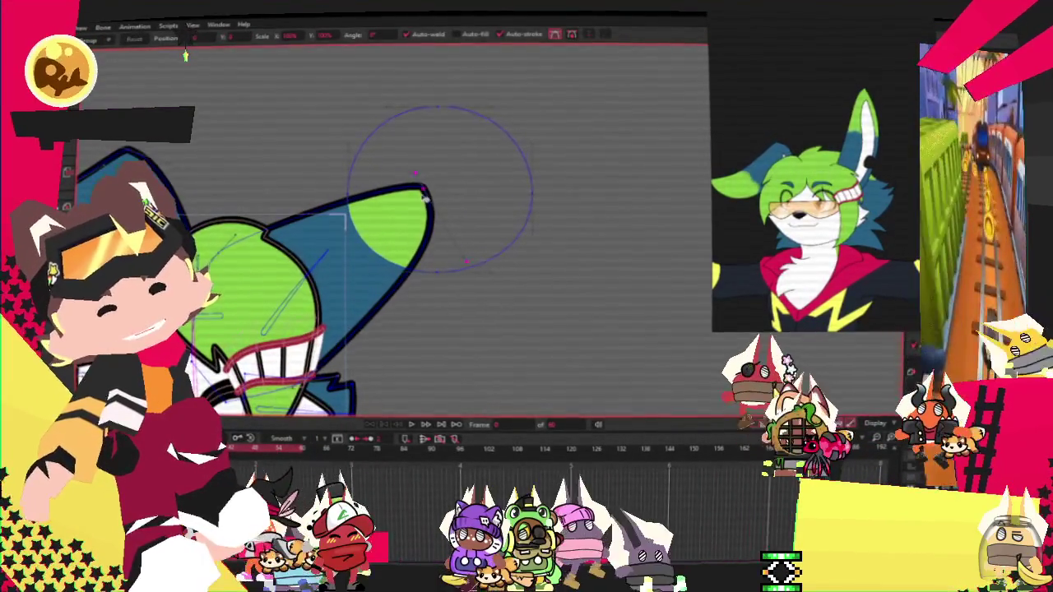
pyautogui.click(425, 194)
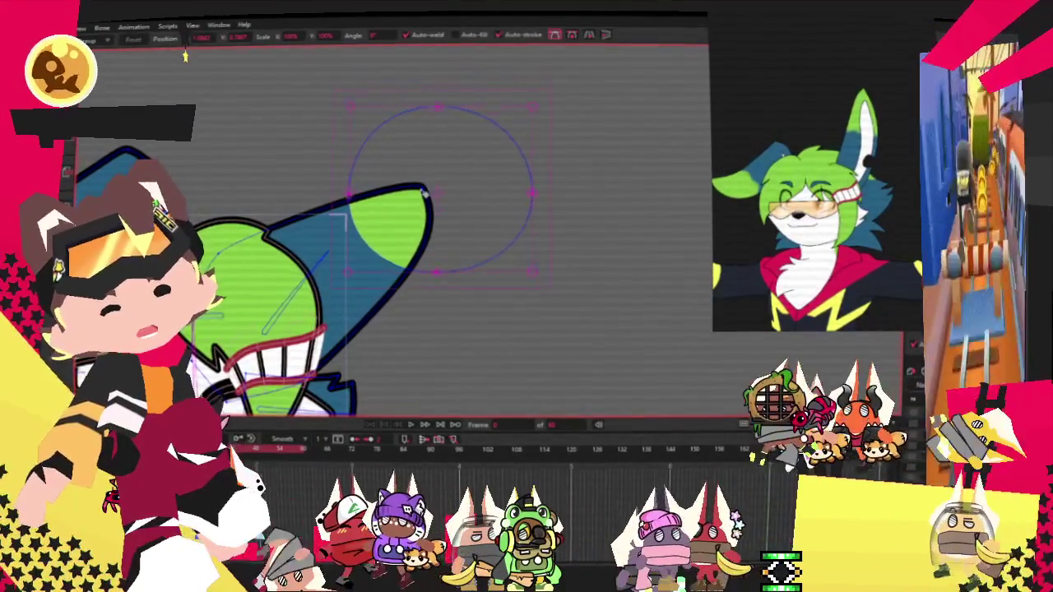
pyautogui.moveTo(424, 194); pyautogui.dragTo(444, 168)
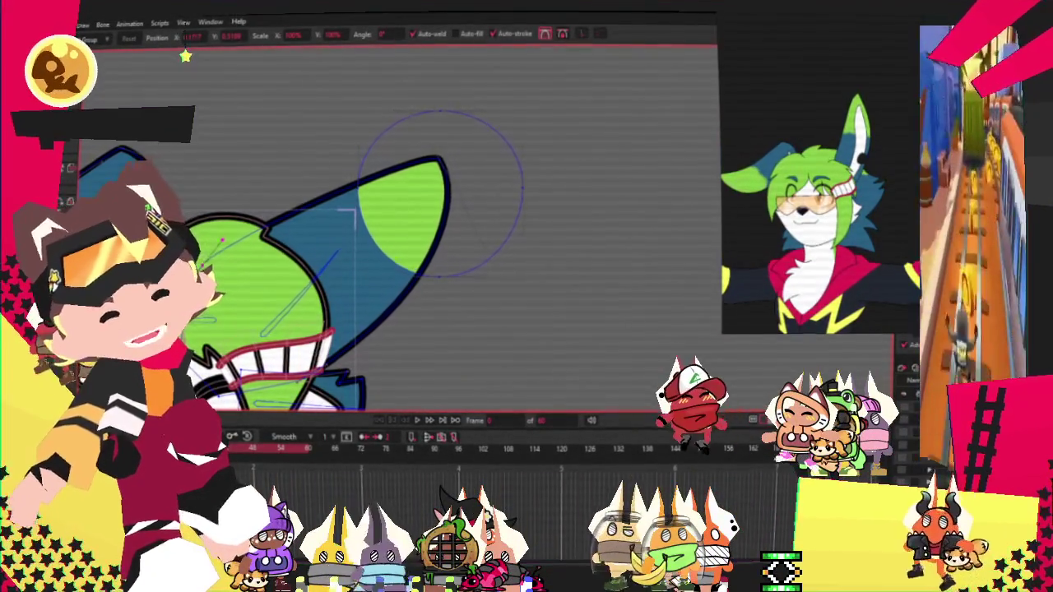
# Step: Add points to extend the circle curve beside the ear and nudge its bottom downward
pyautogui.press('a')
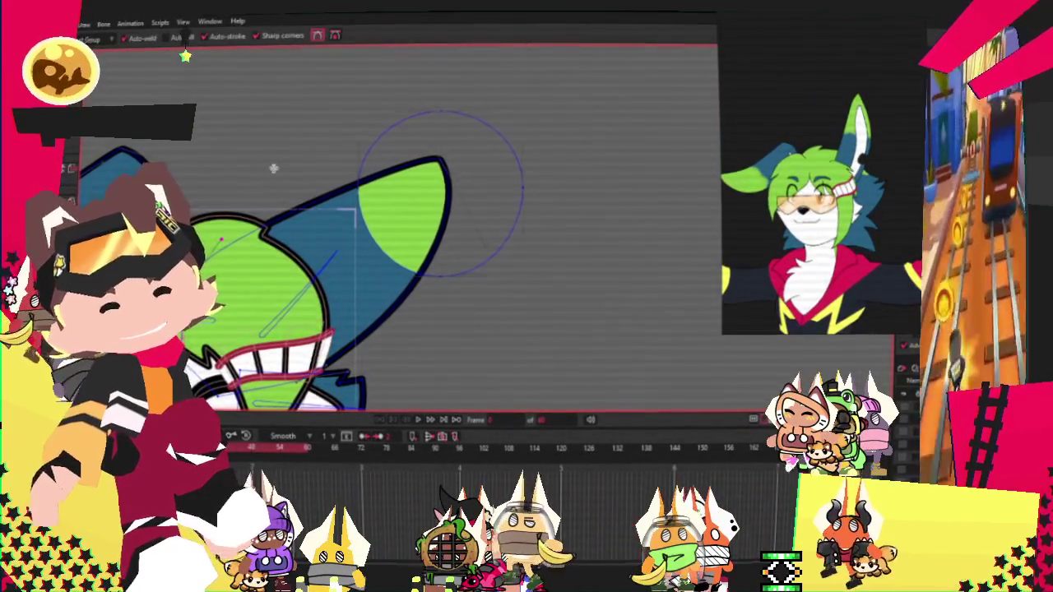
pyautogui.scroll(1, 381, 159)
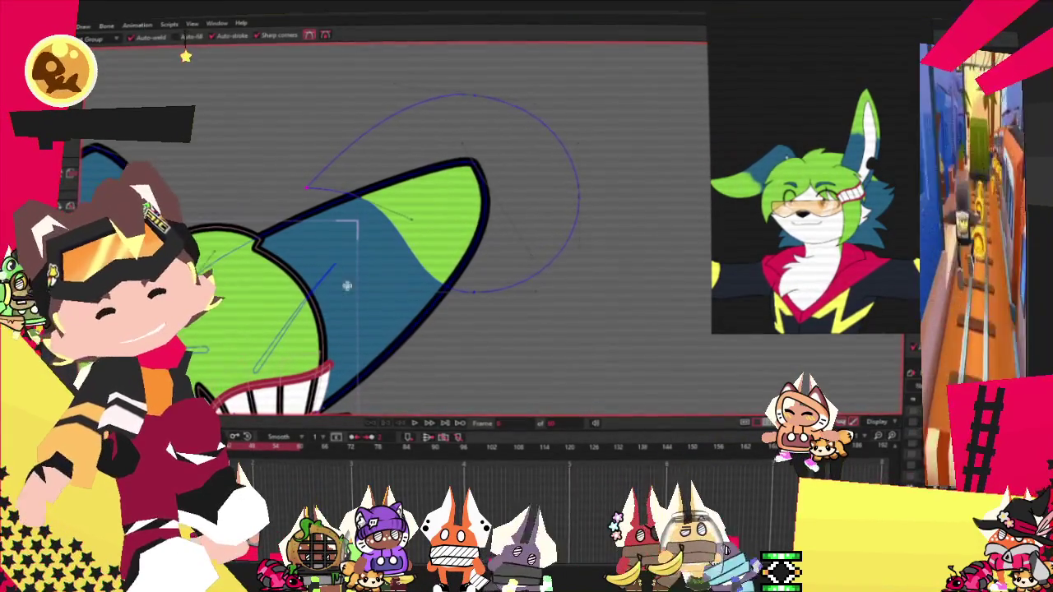
pyautogui.hotkey('alt', 's')
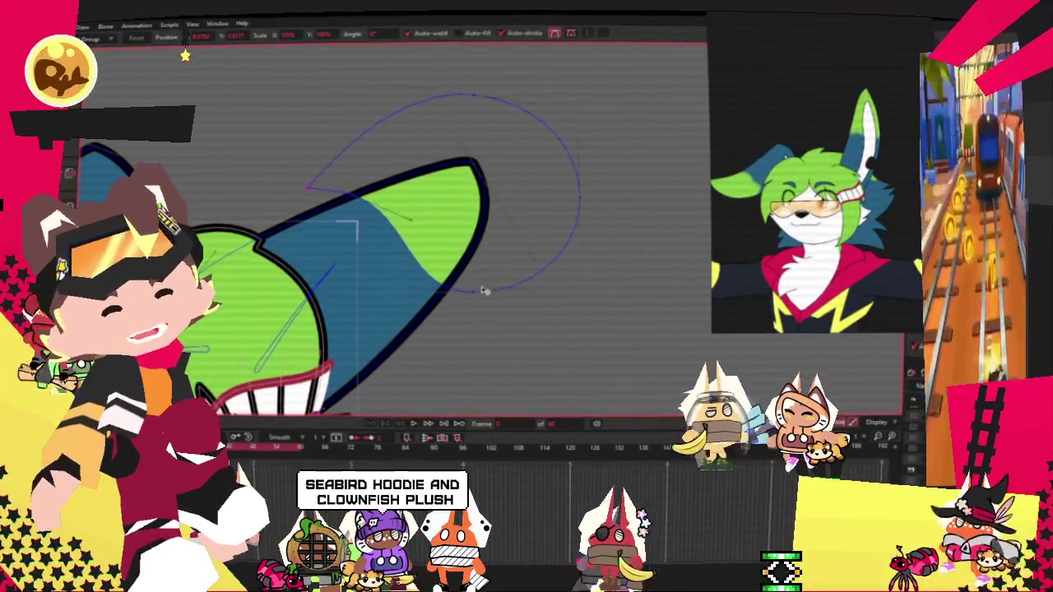
pyautogui.click(497, 288)
pyautogui.moveTo(497, 288); pyautogui.dragTo(494, 297)
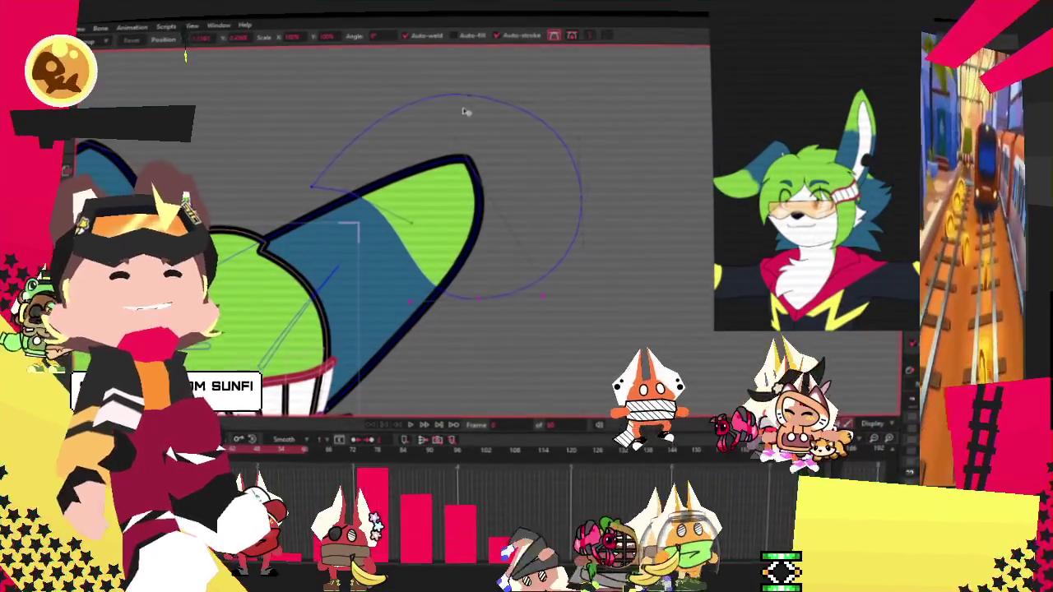
pyautogui.press('space')
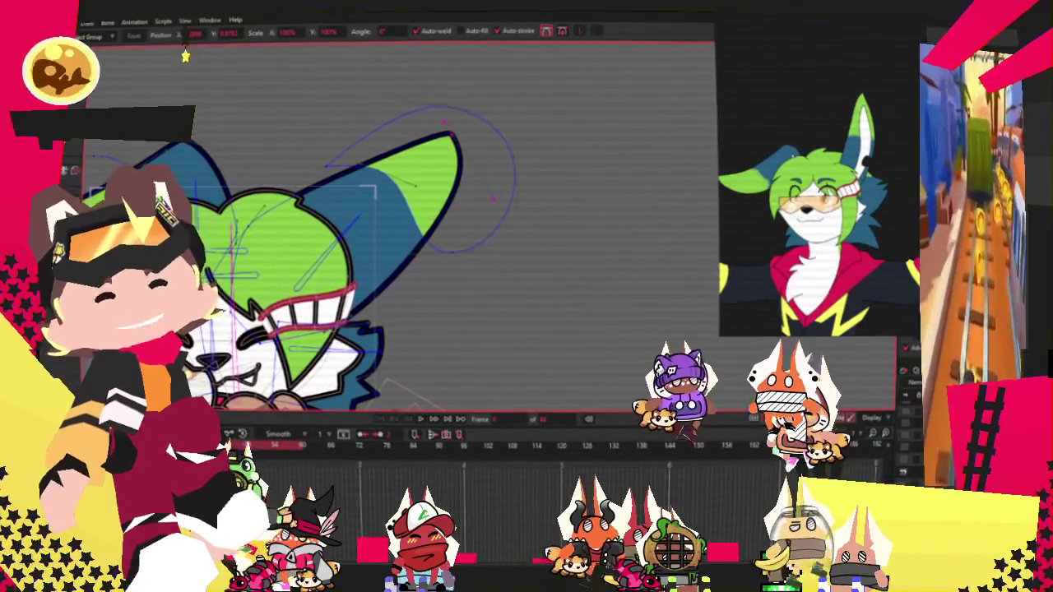
# Step: Start opening a project from the File menu, then cancel the open dialog
pyautogui.click(54, 20)
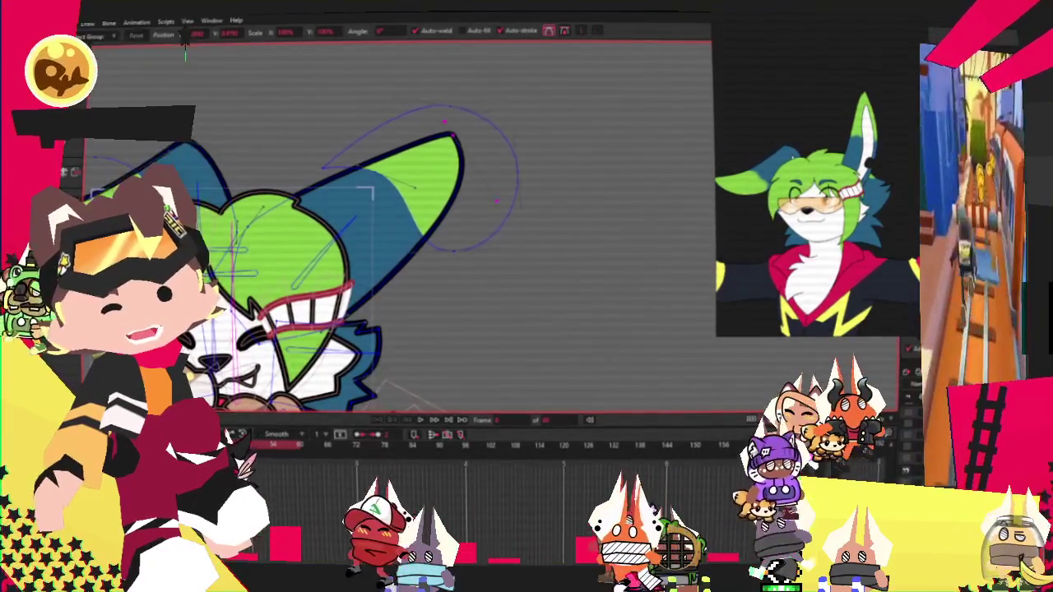
pyautogui.click(185, 59)
pyautogui.press('Escape')
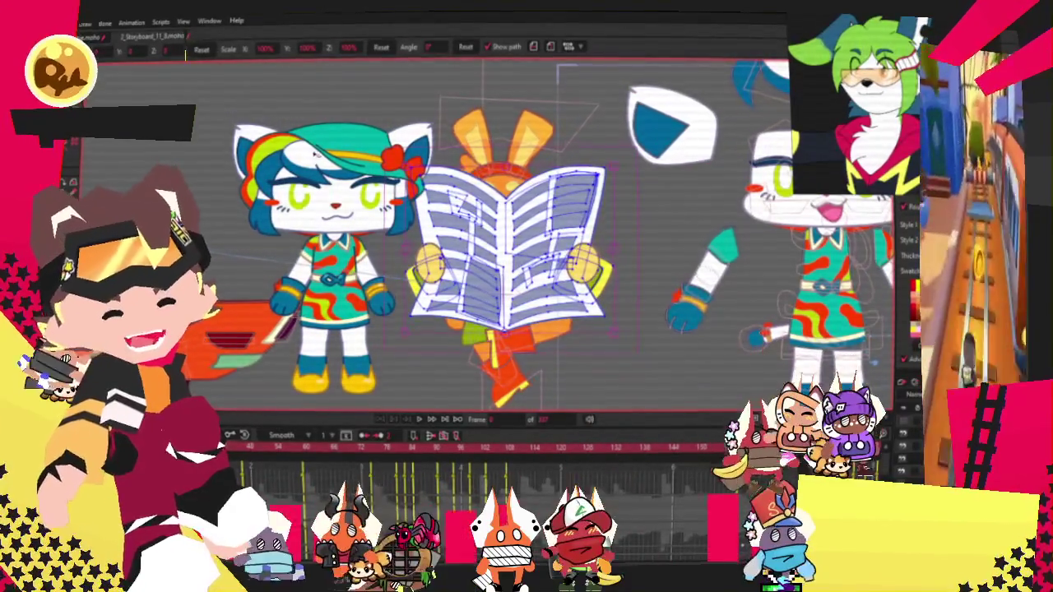
# Step: Close the storyboard document with Ctrl+W, answering the save-changes prompt
pyautogui.hotkey('ctrl', 'w')
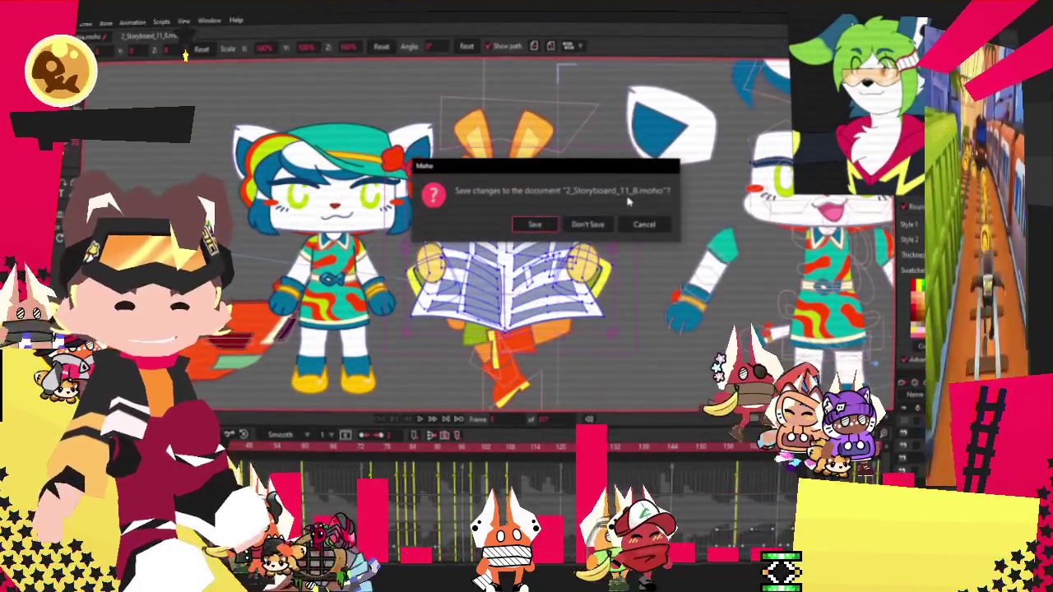
pyautogui.click(587, 226)
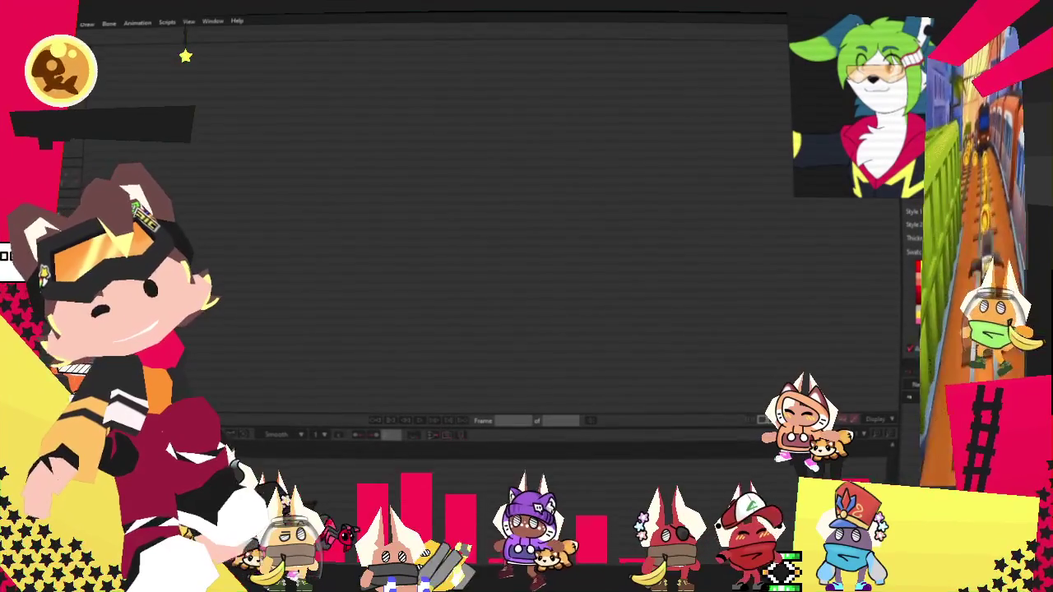
pyautogui.click(50, 23)
pyautogui.moveTo(138, 72)
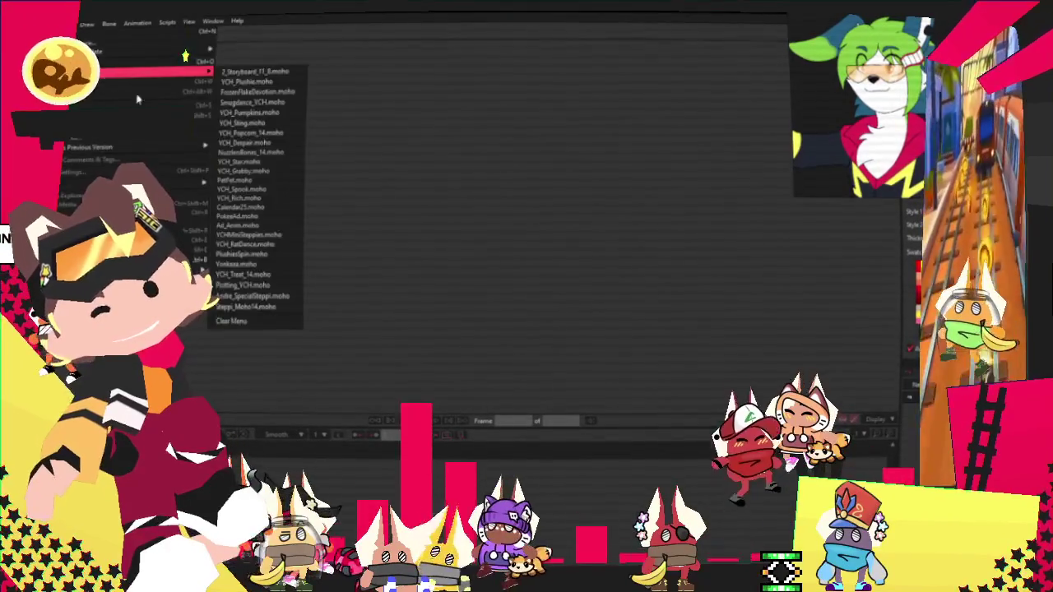
# Step: Reopen the fox-hugging-plush .moho project from the recent files list
pyautogui.click(257, 90)
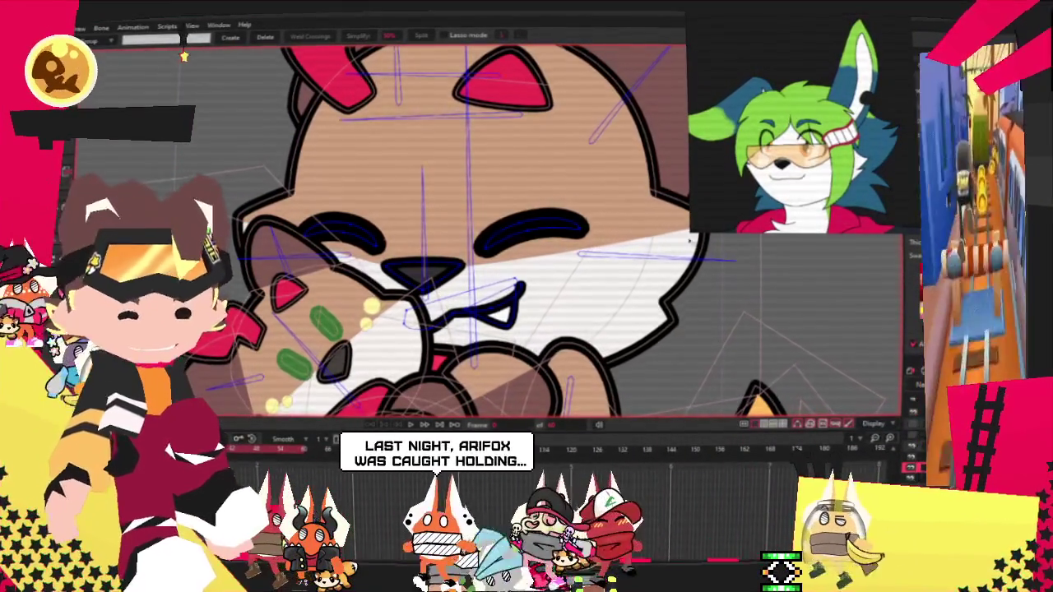
# Step: Zoom the view in and out around the fox's forehead where the red rectangle goes
pyautogui.scroll(-3, 486, 230)
pyautogui.scroll(-2, 485, 230)
pyautogui.scroll(5, 485, 230)
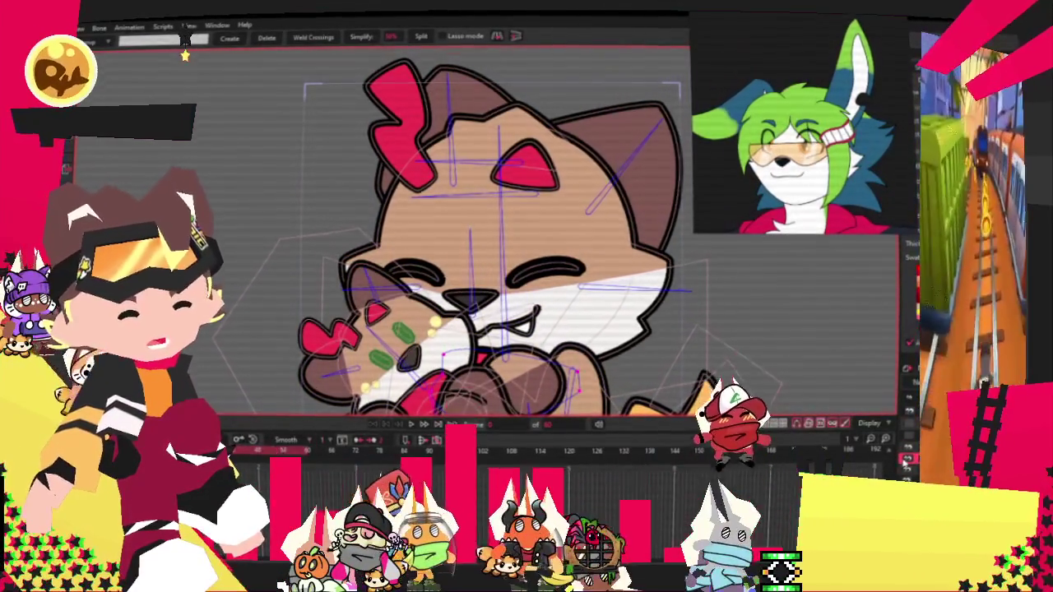
pyautogui.scroll(-2, 193, 55)
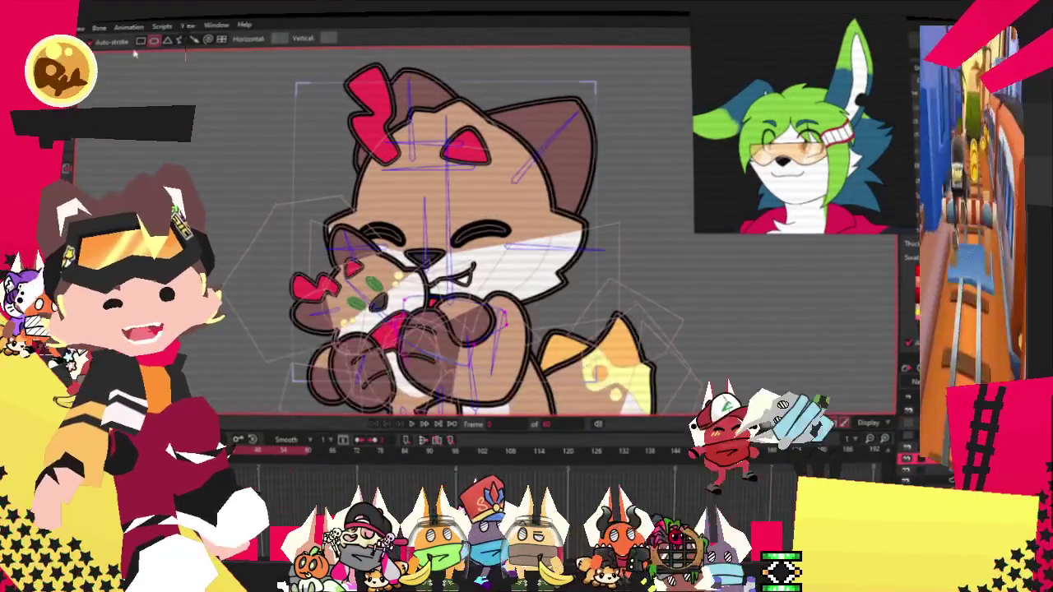
pyautogui.scroll(2, 185, 56)
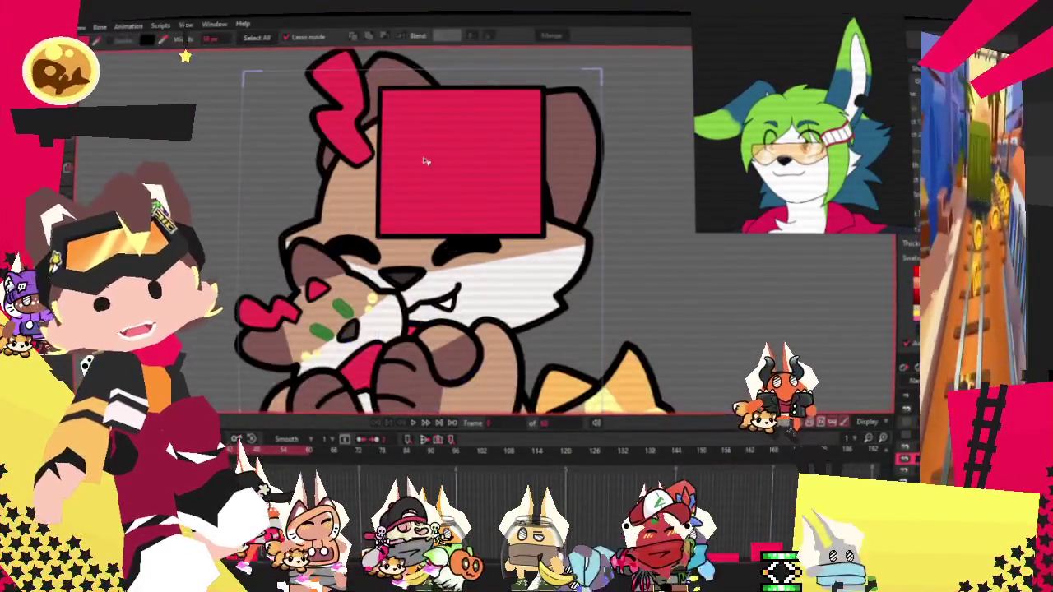
# Step: Fill the selected forehead rectangle with lime green and ready its points for editing
pyautogui.scroll(3, 185, 56)
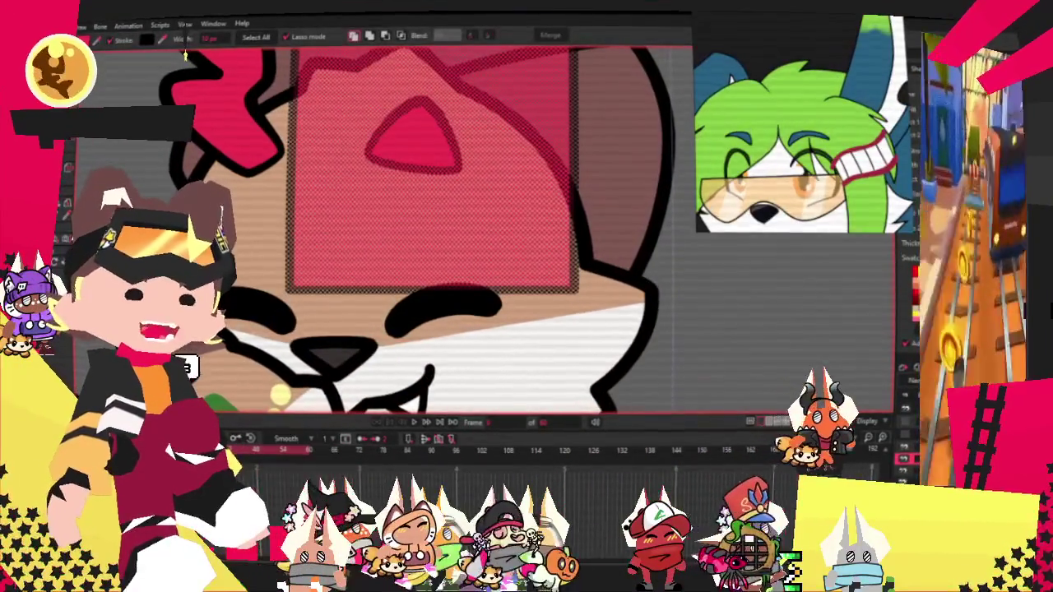
pyautogui.scroll(-3, 477, 205)
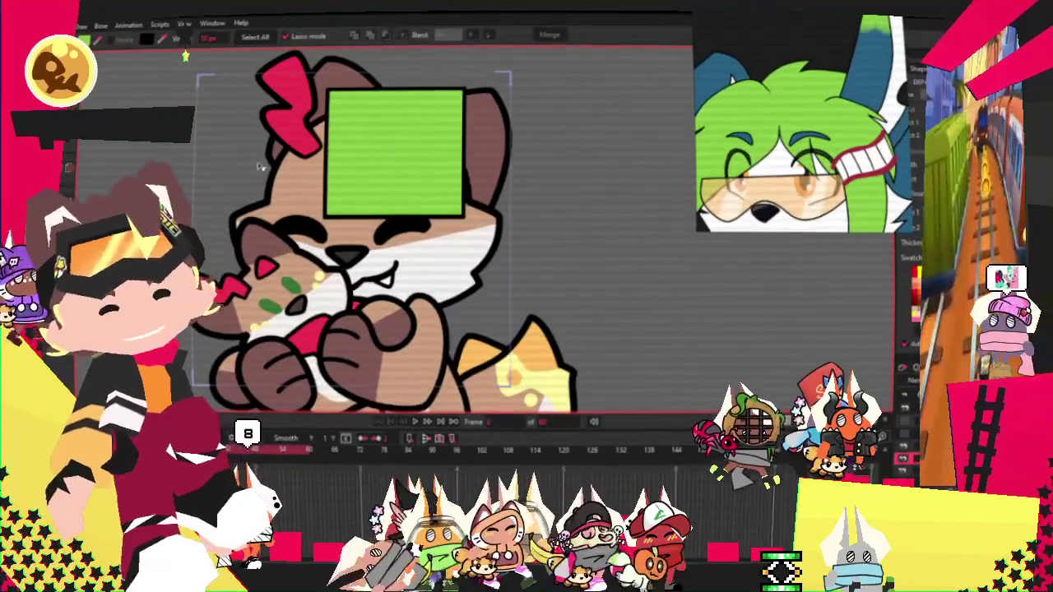
pyautogui.scroll(2, 375, 169)
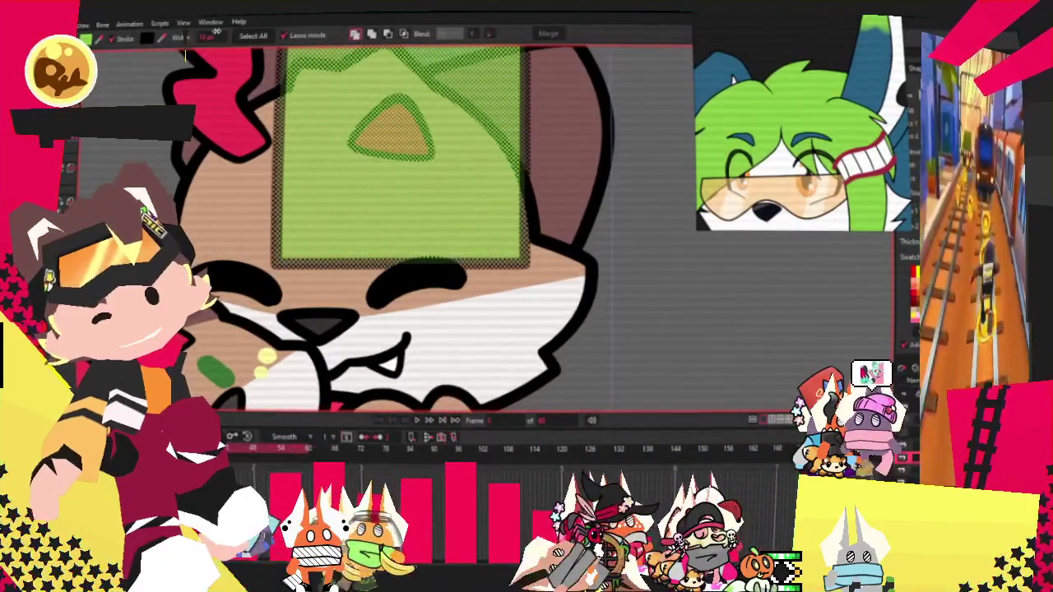
pyautogui.click(613, 226)
pyautogui.scroll(-1, 522, 212)
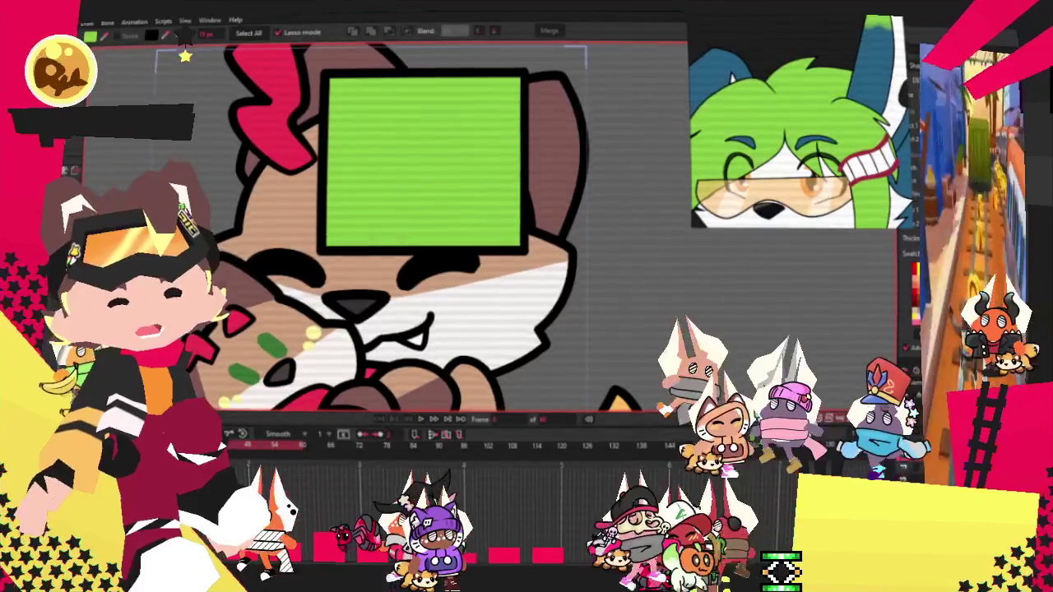
pyautogui.press('s')
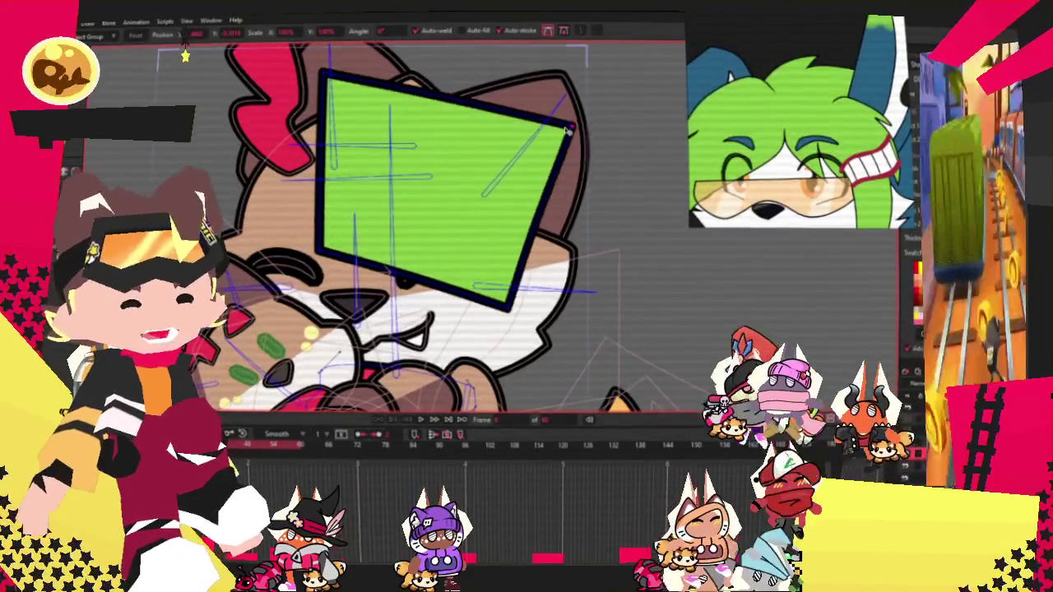
# Step: Pull the rectangle's corners into a triangle and add a notch point on its edge
pyautogui.moveTo(323, 82); pyautogui.dragTo(382, 160)
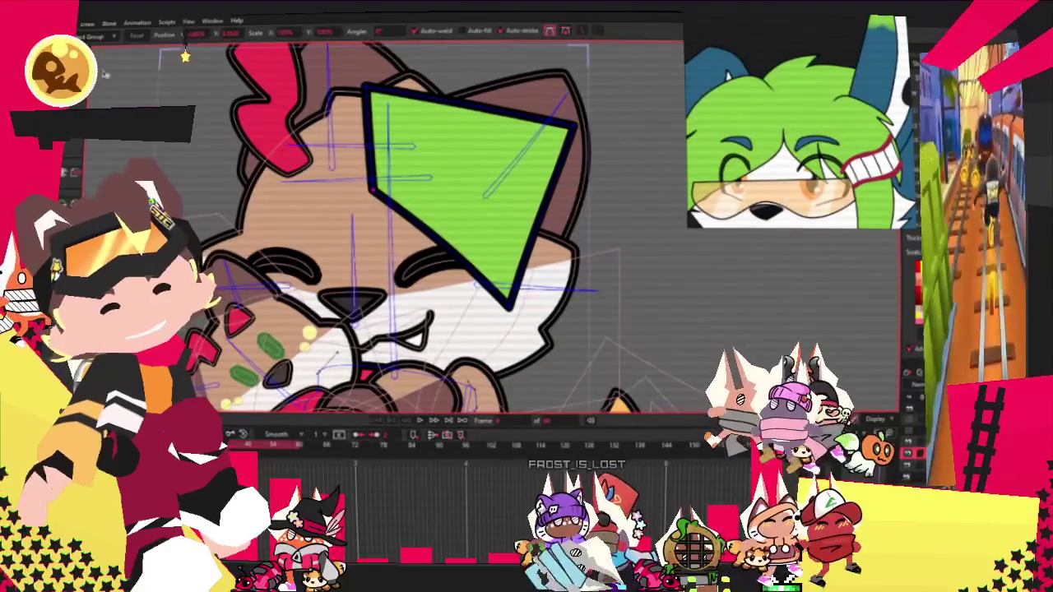
pyautogui.press('a')
pyautogui.click(411, 168)
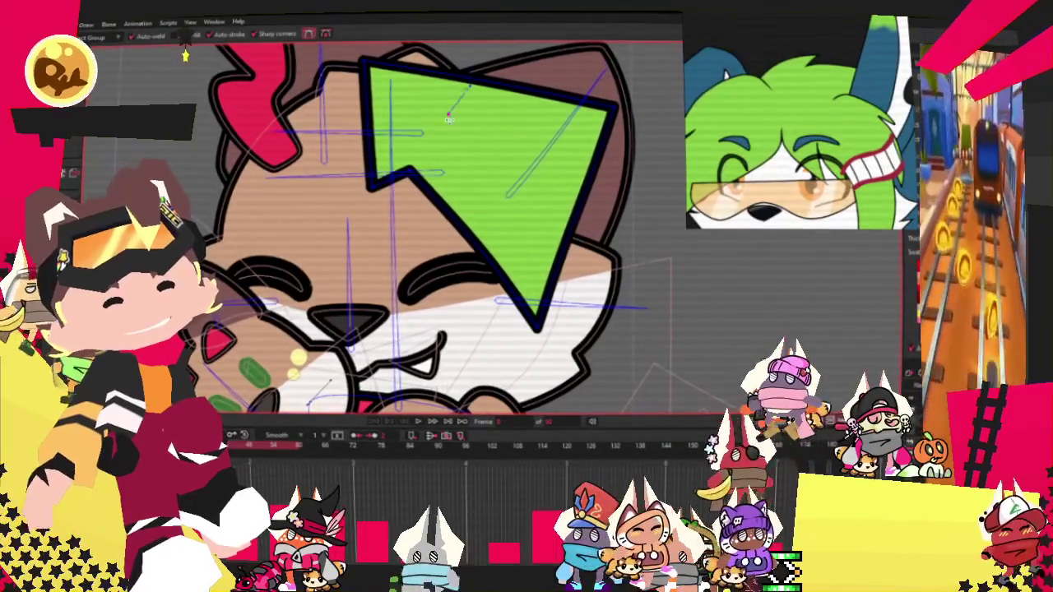
pyautogui.scroll(3, 444, 141)
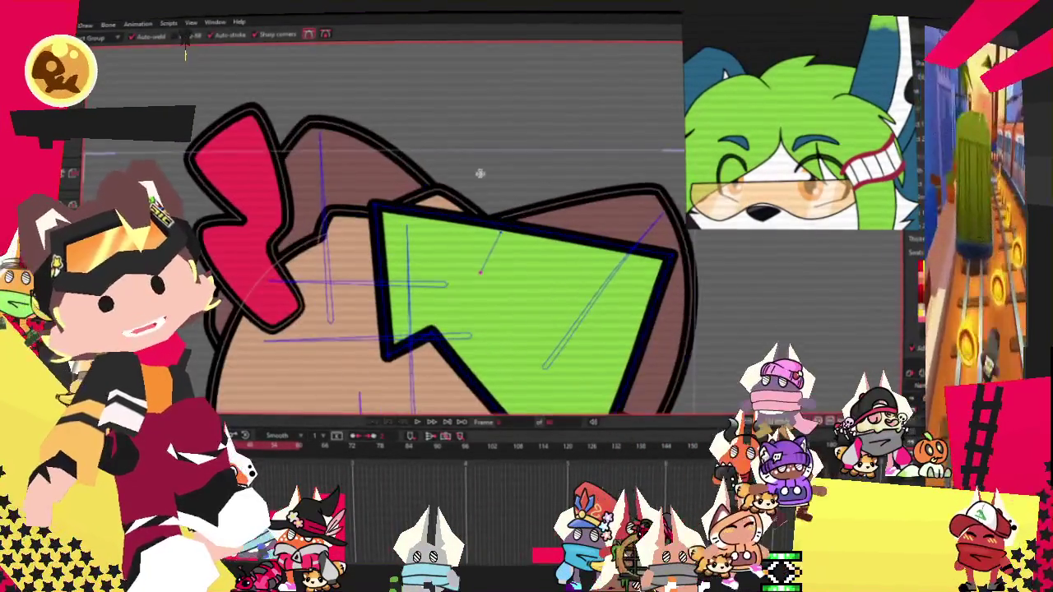
# Step: Drag the green triangle's top point up into a tall peak, then smooth its curvature
pyautogui.moveTo(522, 224); pyautogui.dragTo(510, 108)
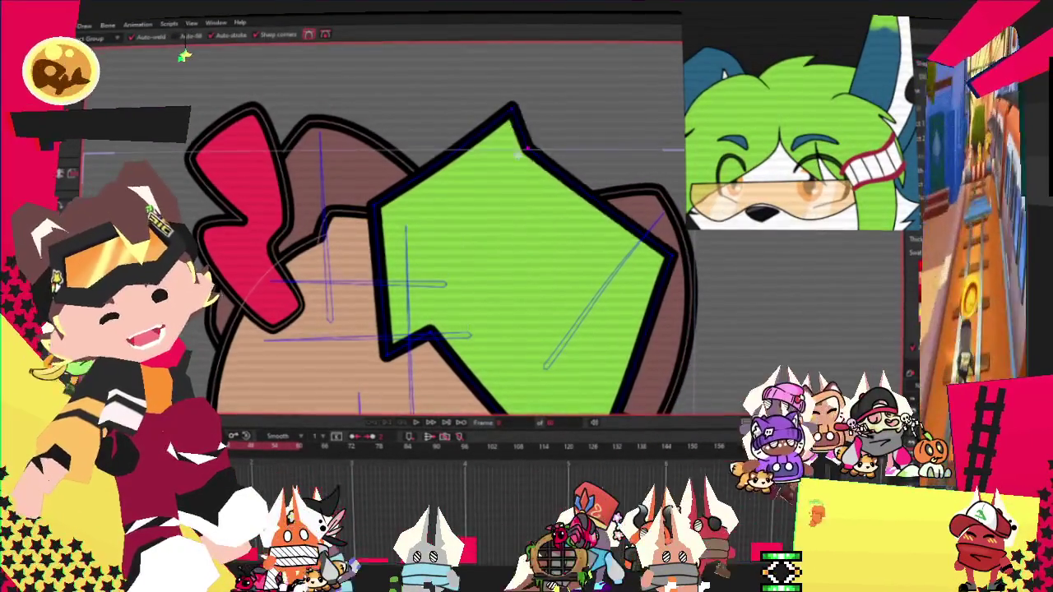
pyautogui.scroll(1, 378, 230)
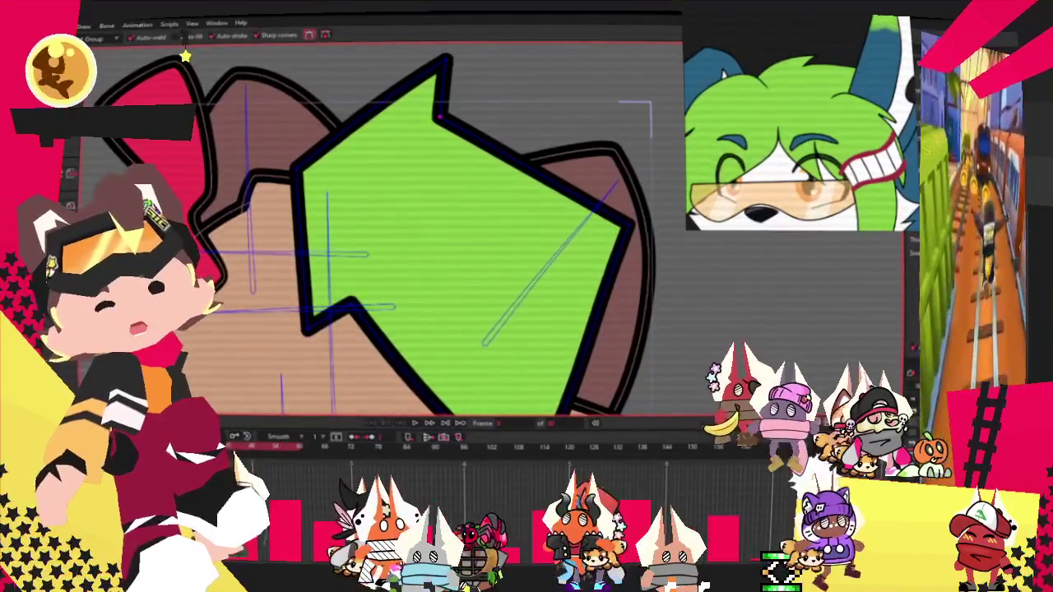
pyautogui.scroll(-2, 378, 230)
pyautogui.press('c')
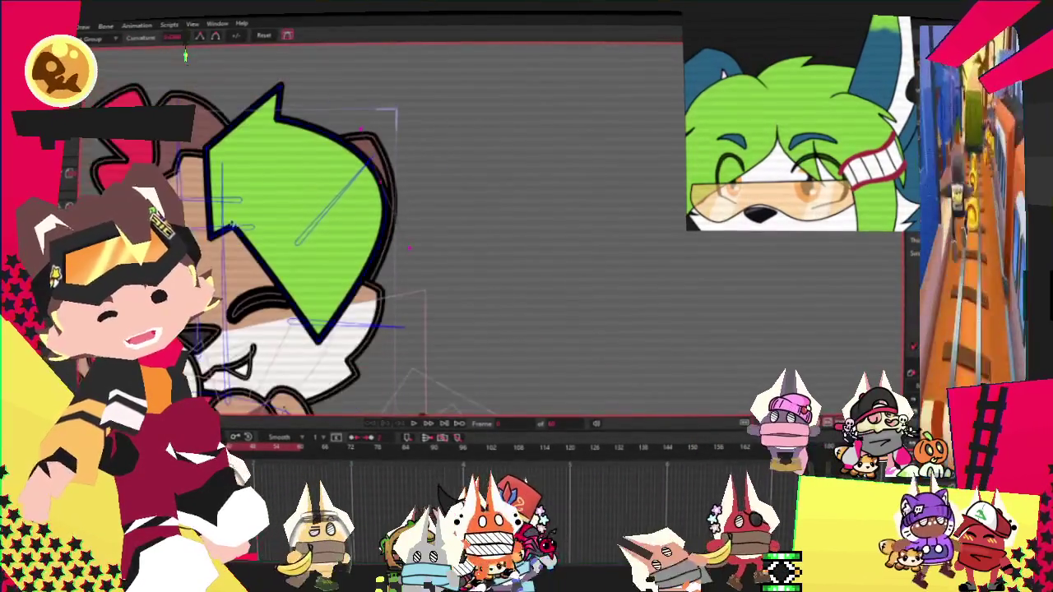
pyautogui.scroll(1, 245, 214)
pyautogui.scroll(1, 240, 224)
pyautogui.scroll(1, 235, 233)
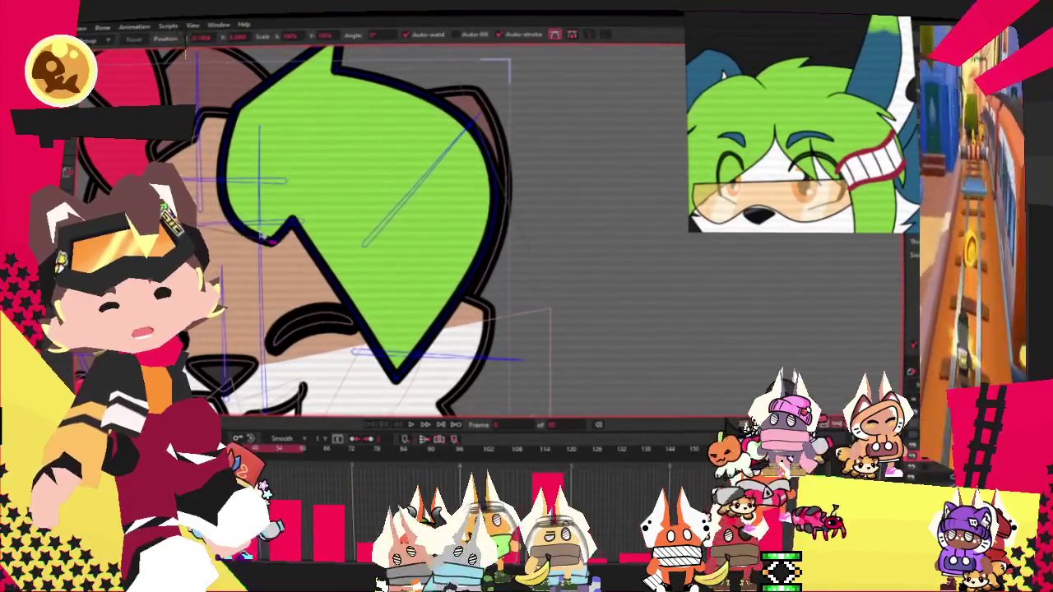
pyautogui.scroll(-2, 267, 233)
pyautogui.scroll(3, 336, 300)
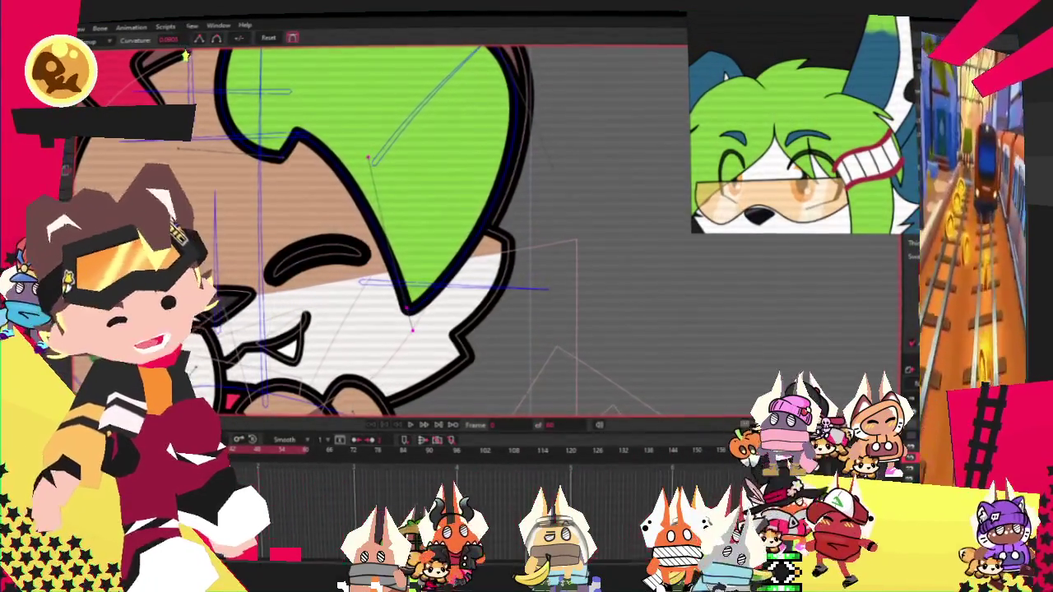
# Step: Move the tuft's lower tip down and left, smoothing it with the Curvature tool
pyautogui.moveTo(411, 329)
pyautogui.mouseDown()
pyautogui.moveTo(351, 350)
pyautogui.moveTo(326, 282)
pyautogui.moveTo(357, 194)
pyautogui.mouseUp()
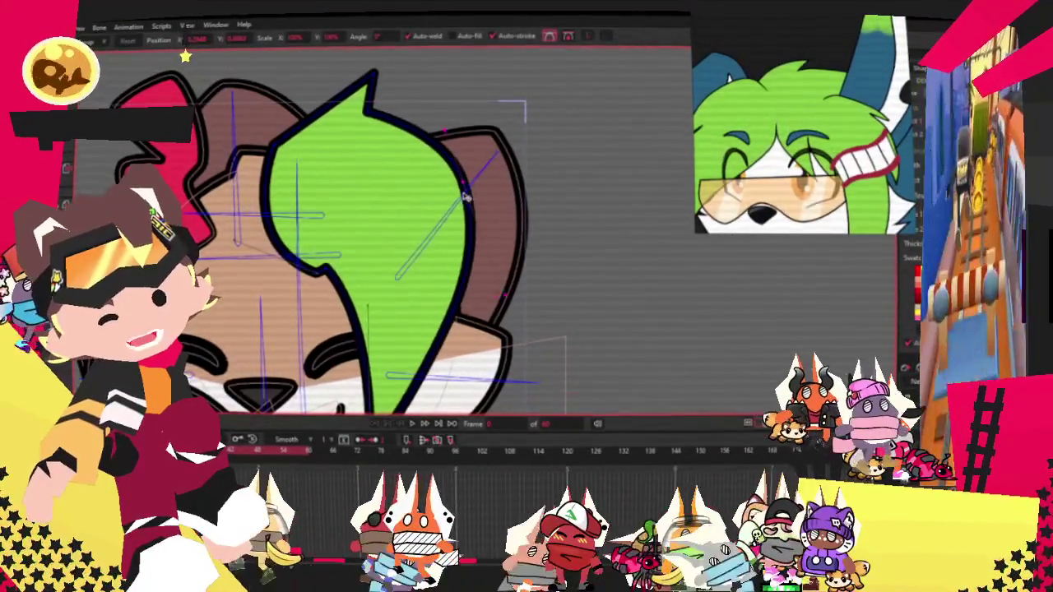
pyautogui.press('c')
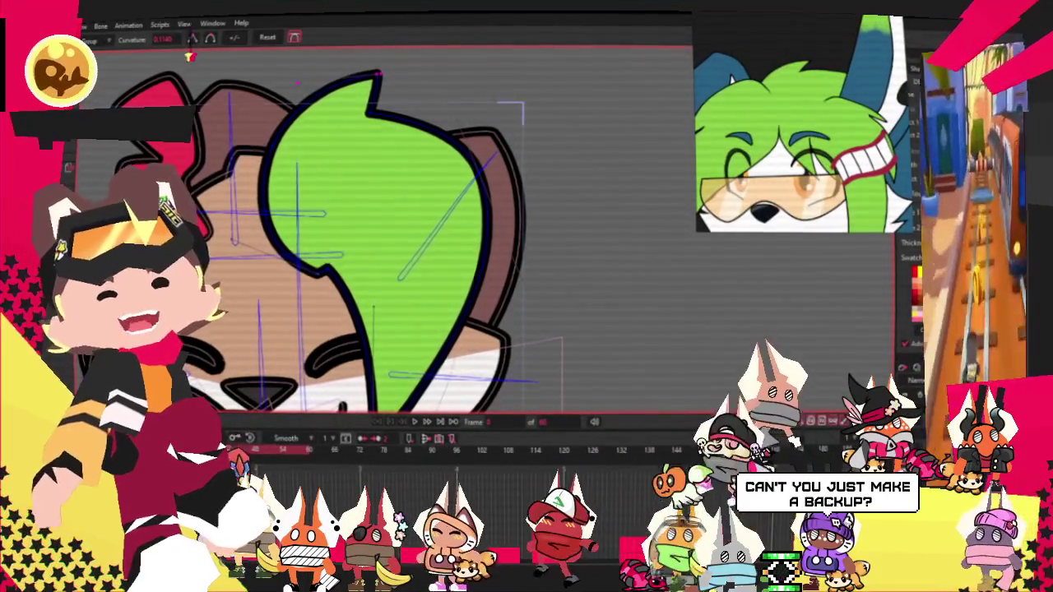
pyautogui.press('t')
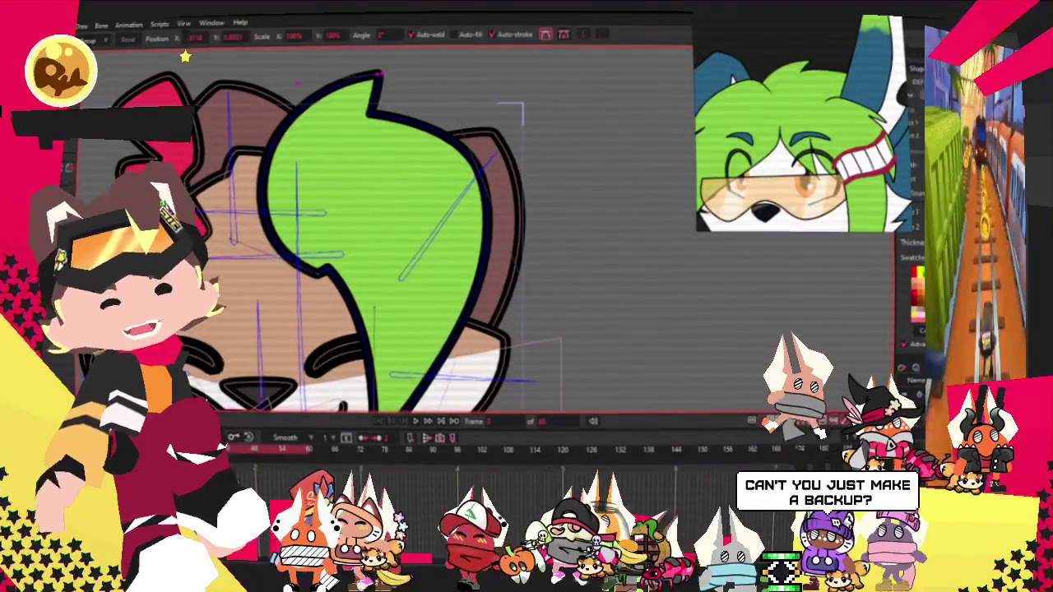
pyautogui.scroll(3, 444, 116)
pyautogui.scroll(-1, 389, 110)
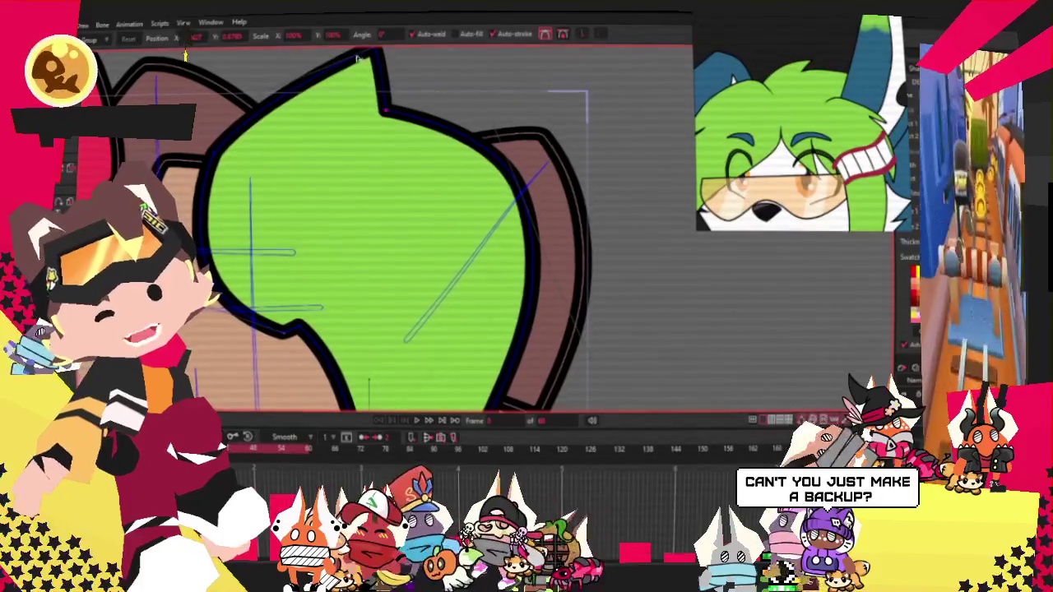
# Step: Pull the tuft's top tip into a hook, then back into a smooth point
pyautogui.moveTo(367, 59); pyautogui.dragTo(415, 87)
pyautogui.scroll(-3, 428, 66)
pyautogui.scroll(3, 431, 64)
pyautogui.moveTo(427, 125)
pyautogui.mouseDown()
pyautogui.moveTo(393, 118)
pyautogui.moveTo(416, 122)
pyautogui.moveTo(408, 106)
pyautogui.mouseUp()
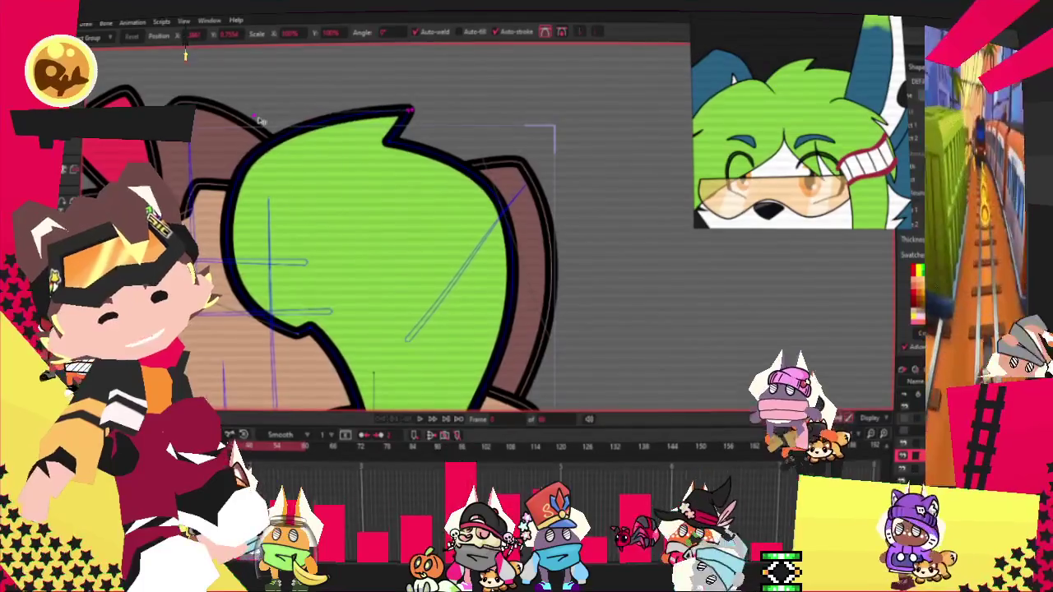
pyautogui.scroll(-3, 321, 119)
pyautogui.scroll(3, 310, 137)
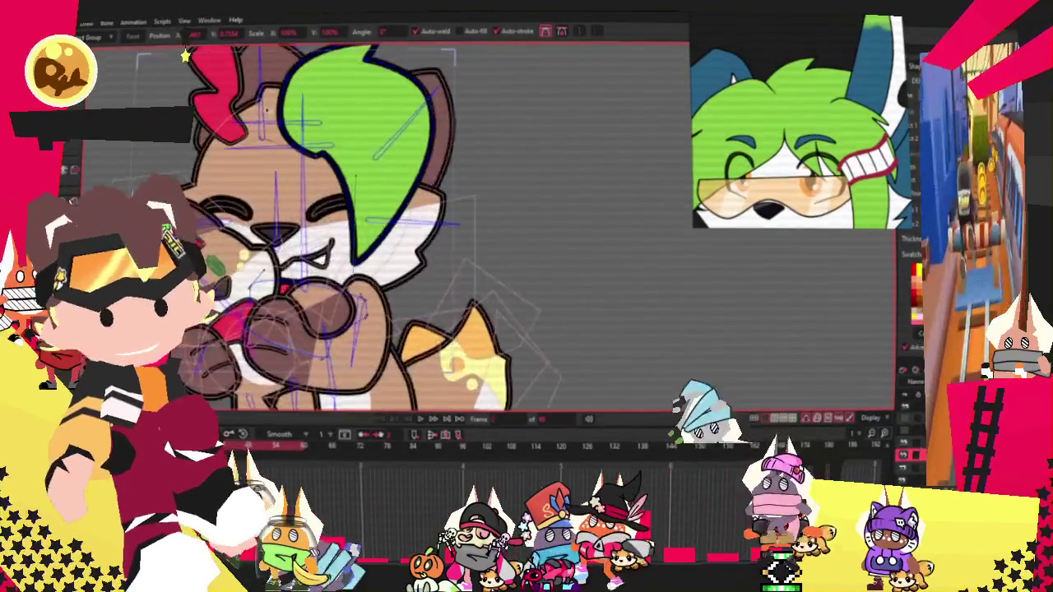
pyautogui.scroll(2, 310, 137)
pyautogui.scroll(-1, 257, 123)
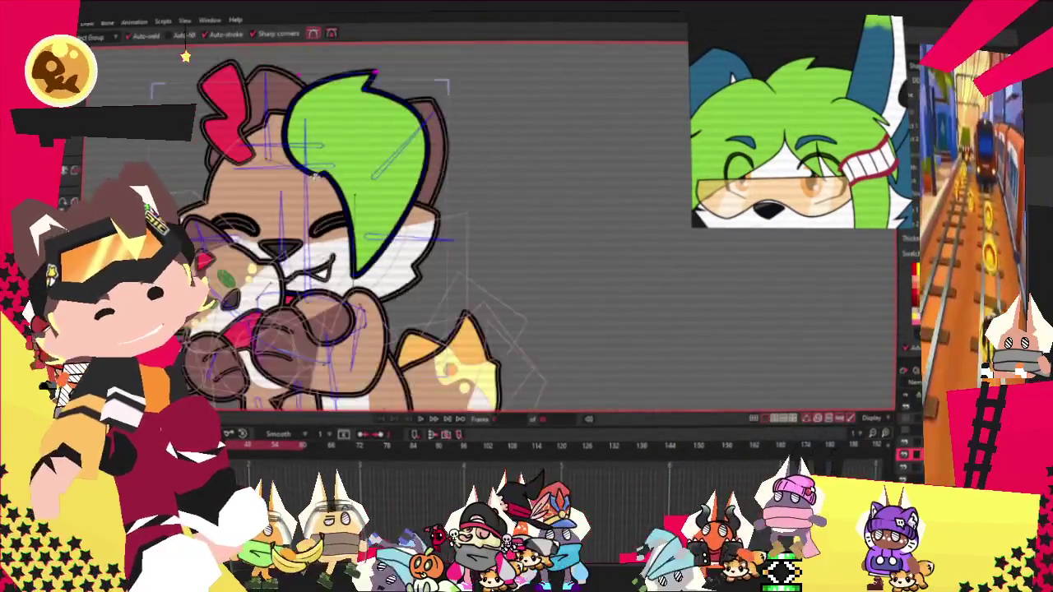
pyautogui.scroll(3, 441, 232)
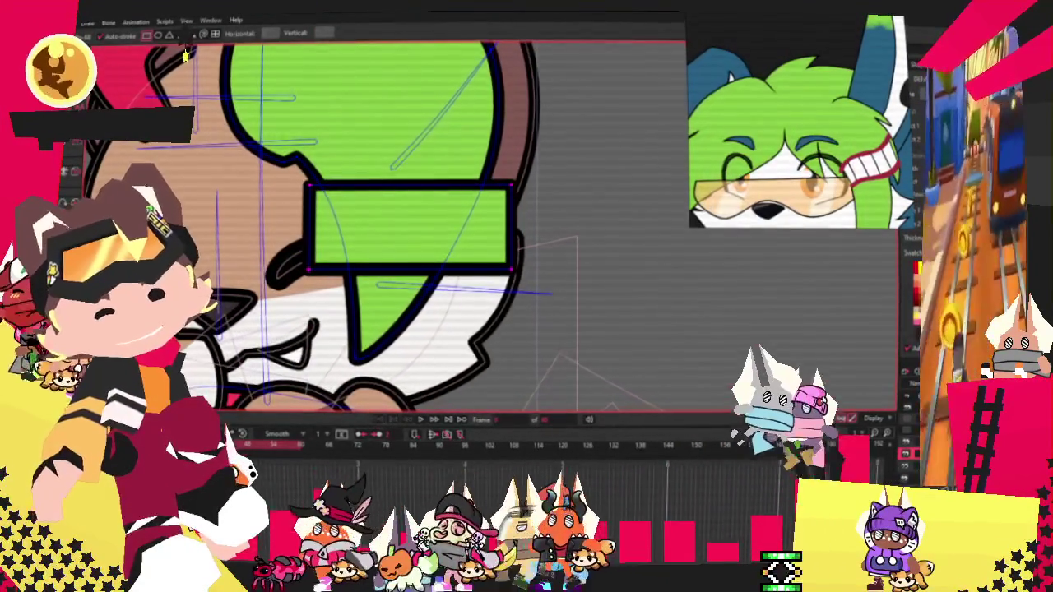
# Step: Select all points of the new white rectangle and stretch it taller and wider across the face
pyautogui.press('z')
pyautogui.press('g')
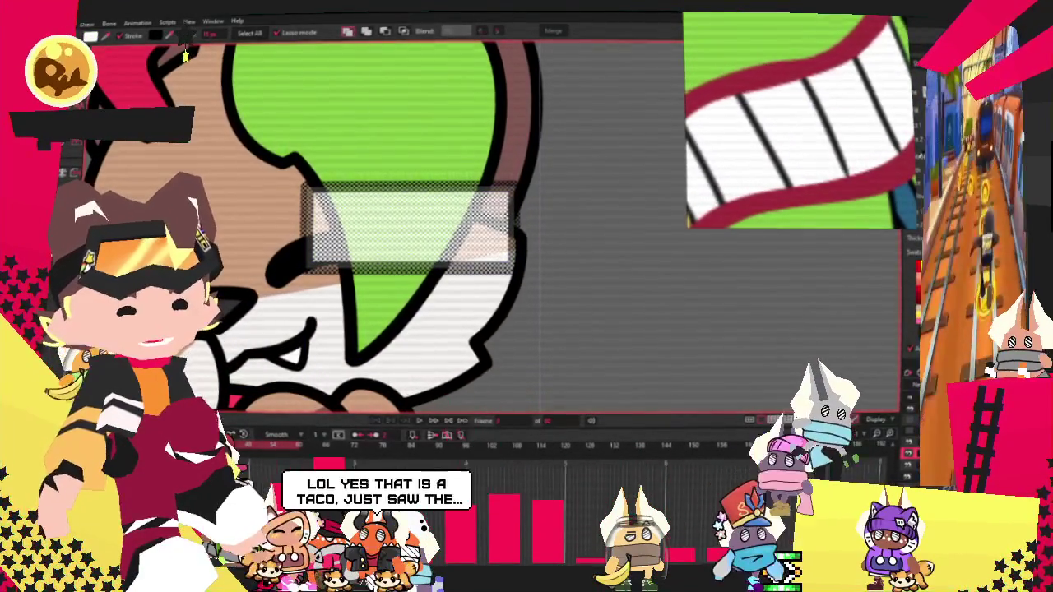
pyautogui.hotkey('ctrl', 'a')
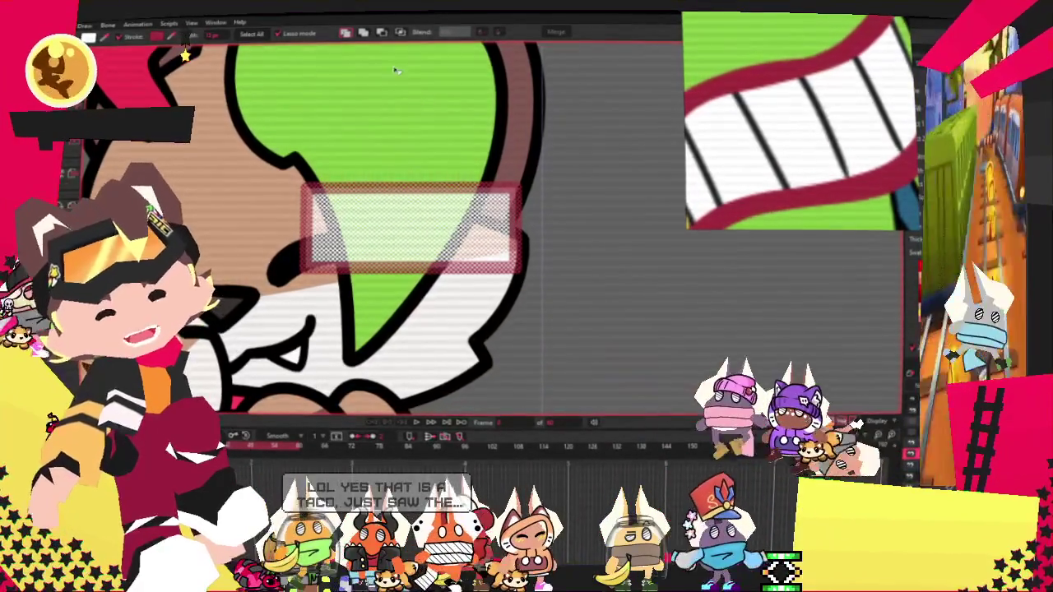
pyautogui.scroll(2, 370, 282)
pyautogui.moveTo(371, 282); pyautogui.dragTo(224, 138)
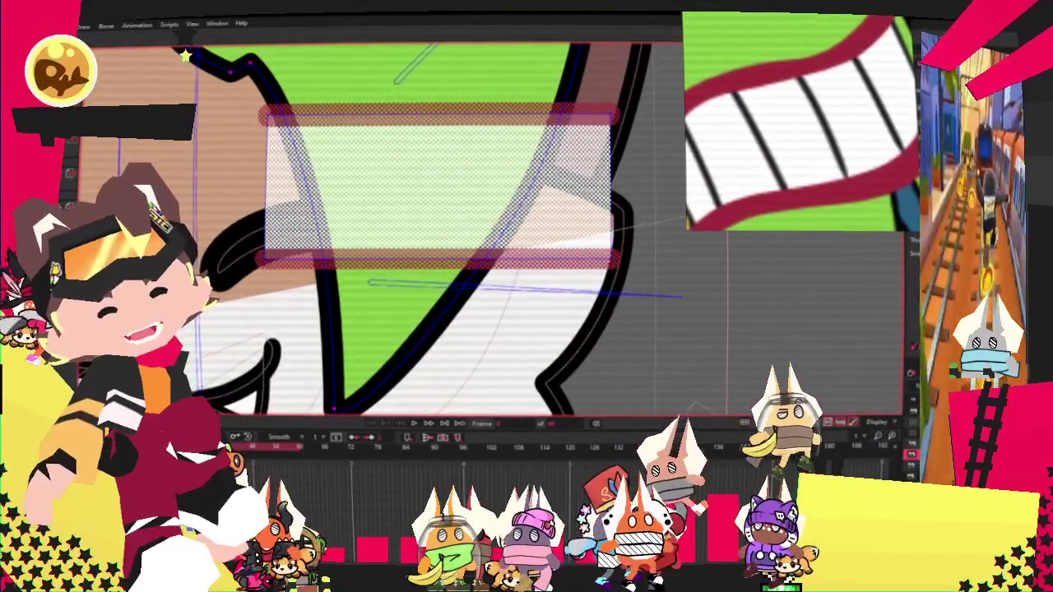
pyautogui.scroll(1, 265, 148)
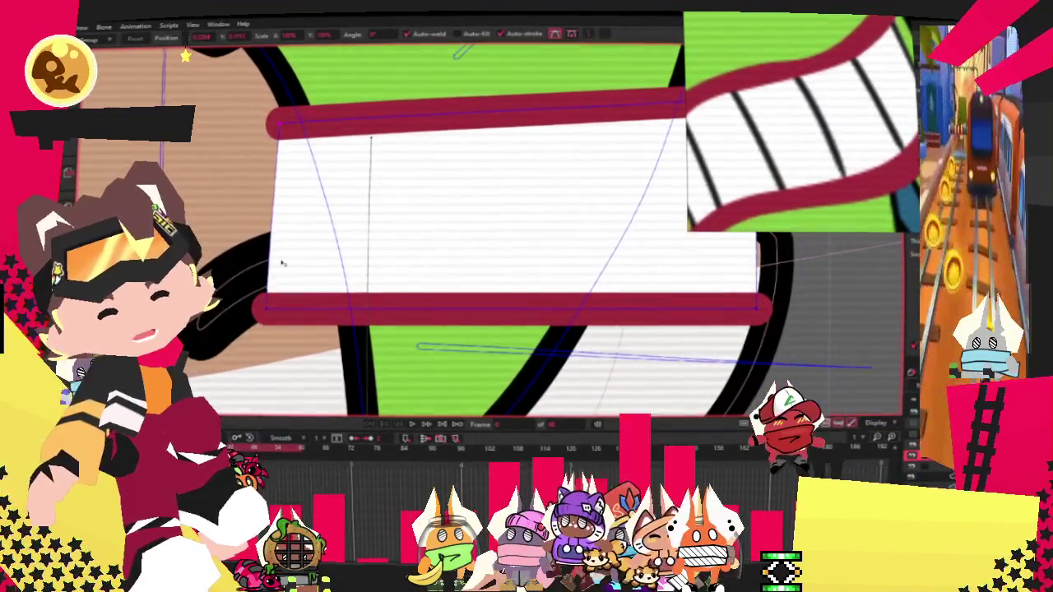
# Step: Slant the mouth's lower edge by dragging its corner point
pyautogui.moveTo(269, 304); pyautogui.dragTo(315, 290)
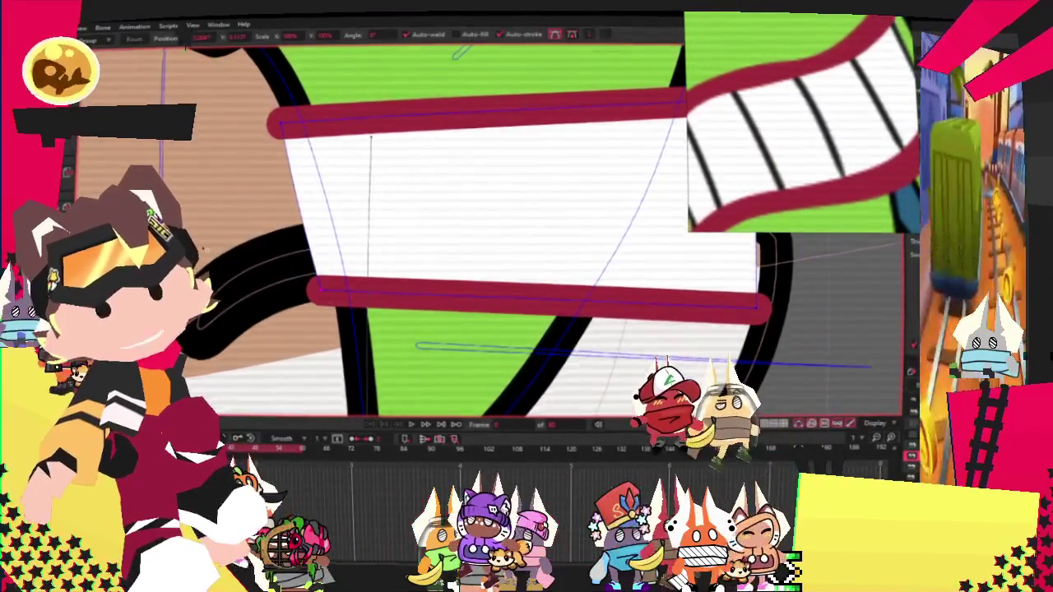
pyautogui.hscroll(3, 392, 245)
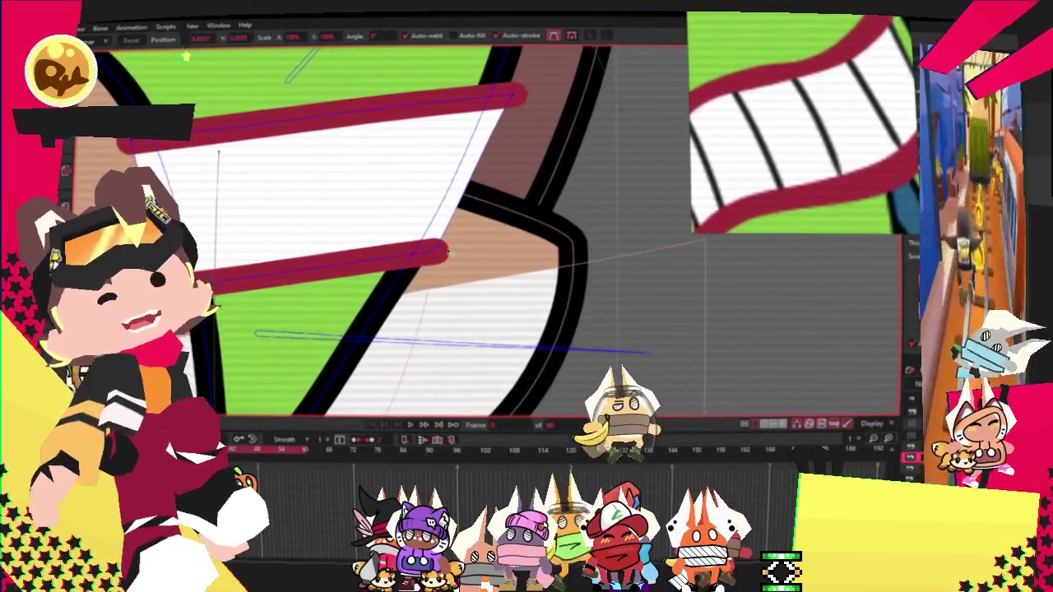
pyautogui.scroll(-2, 439, 254)
pyautogui.scroll(2, 328, 155)
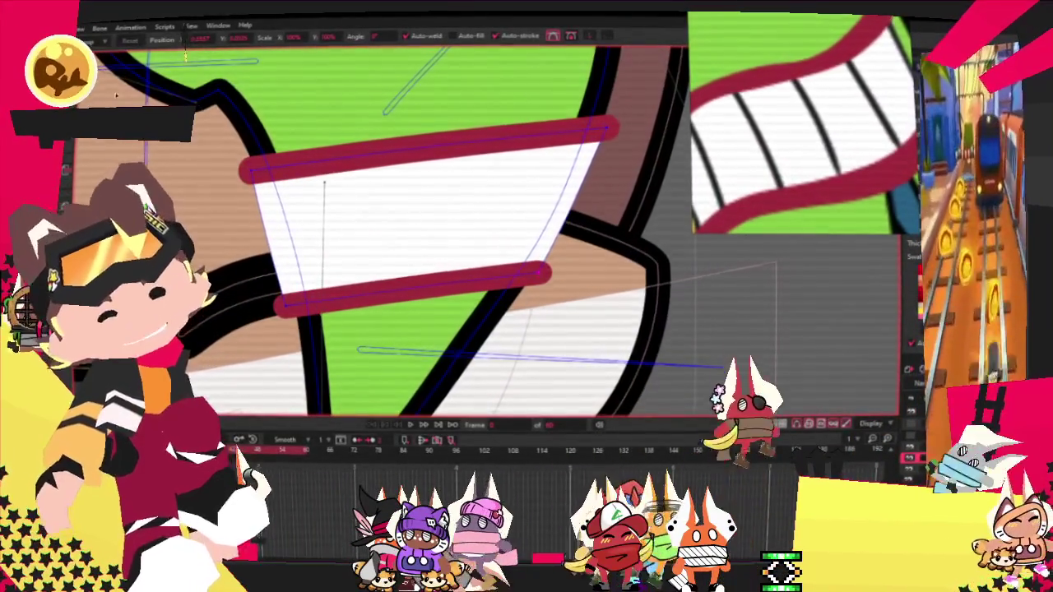
# Step: Add a point to bend the top lip, then smooth it into a wave
pyautogui.press('a')
pyautogui.scroll(-2, 387, 193)
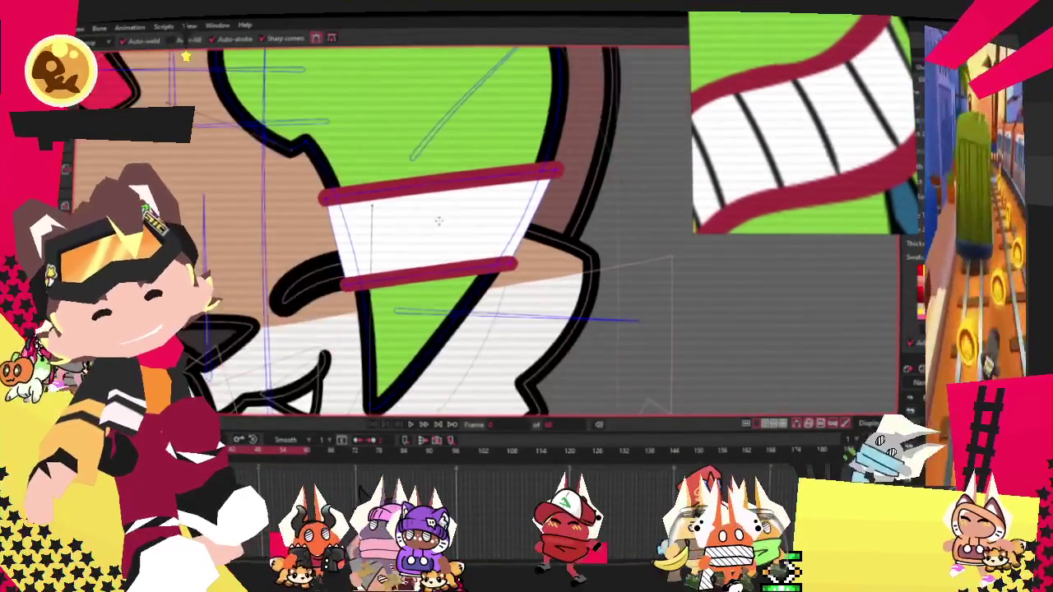
pyautogui.scroll(2, 386, 193)
pyautogui.moveTo(385, 193); pyautogui.dragTo(374, 169)
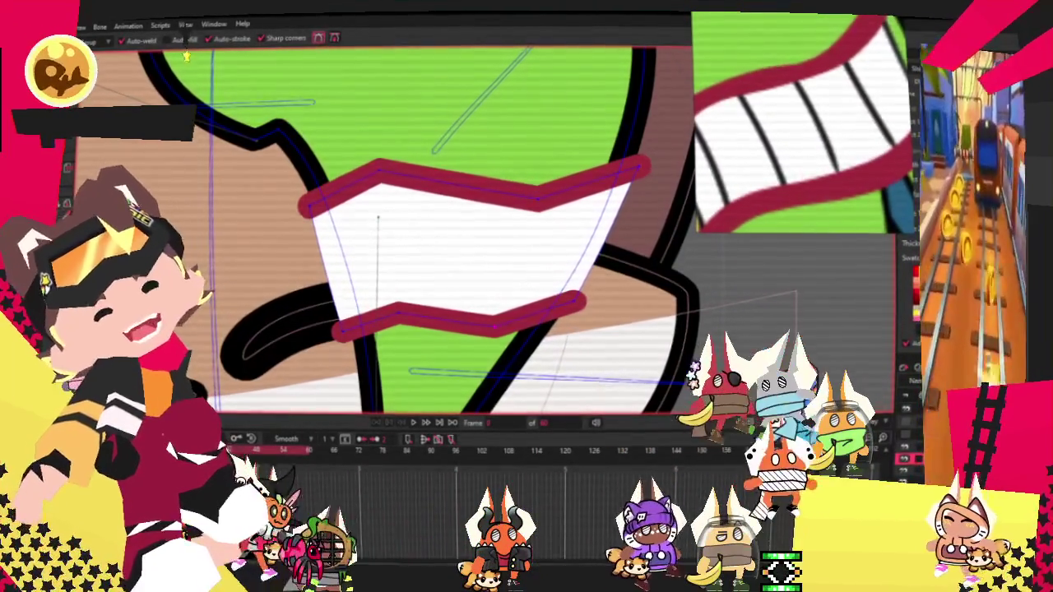
pyautogui.press('c')
pyautogui.moveTo(386, 167); pyautogui.dragTo(403, 168)
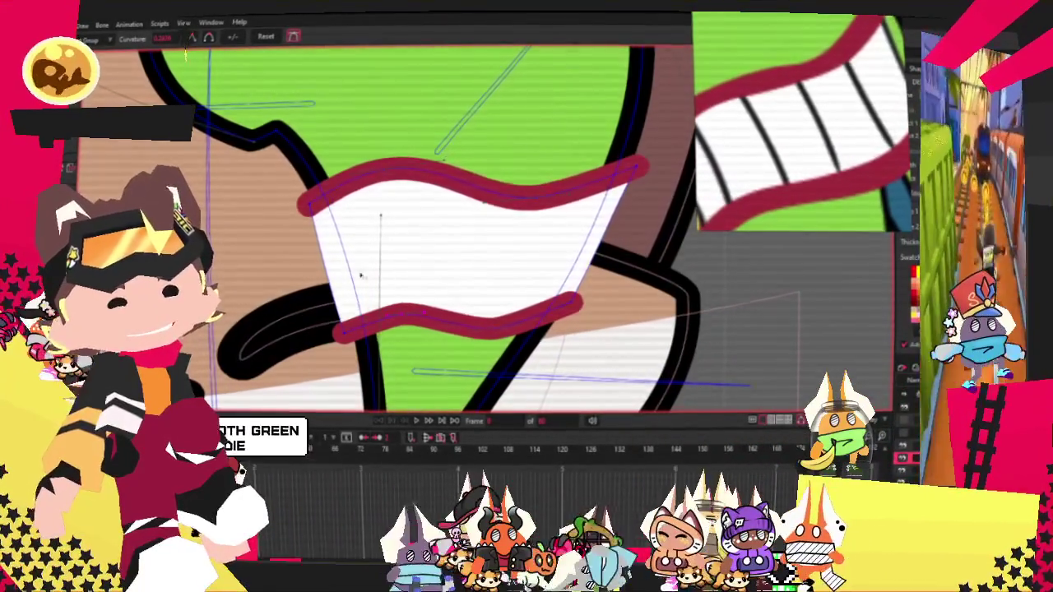
pyautogui.scroll(1, 370, 304)
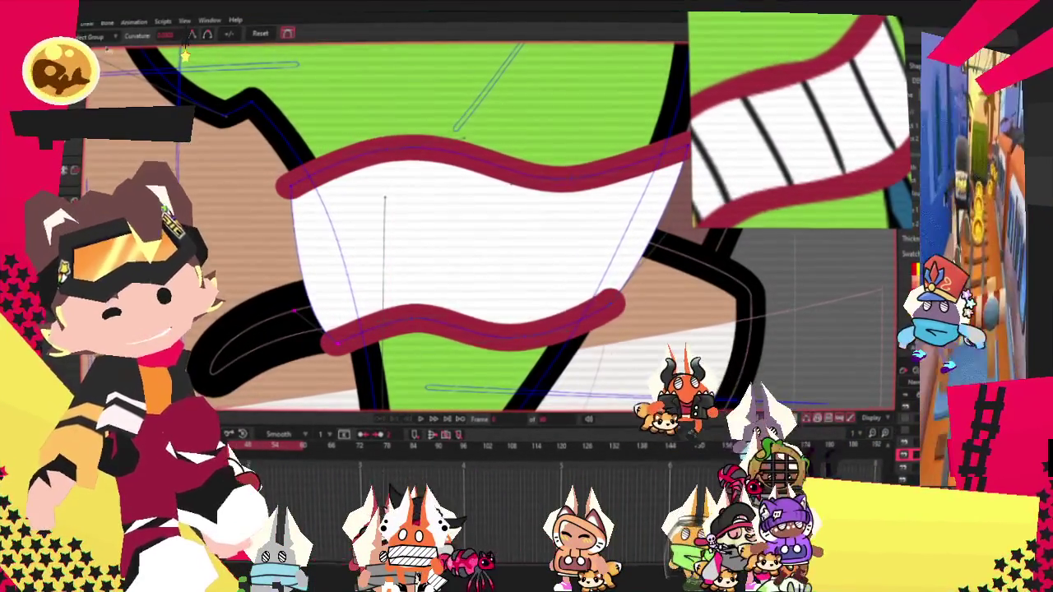
# Step: Widen the mouth and pull the lower lip down
pyautogui.press('t')
pyautogui.moveTo(352, 321); pyautogui.dragTo(359, 383)
pyautogui.scroll(-5, 360, 383)
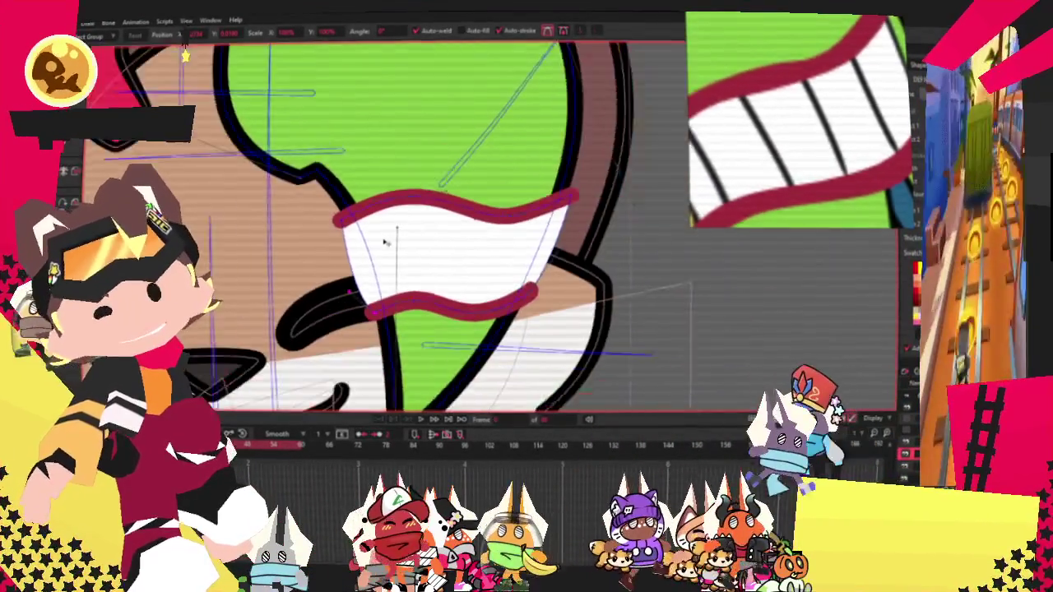
# Step: Draw a rectangle over the mouth for the teeth and select the tooth area
pyautogui.press('s')
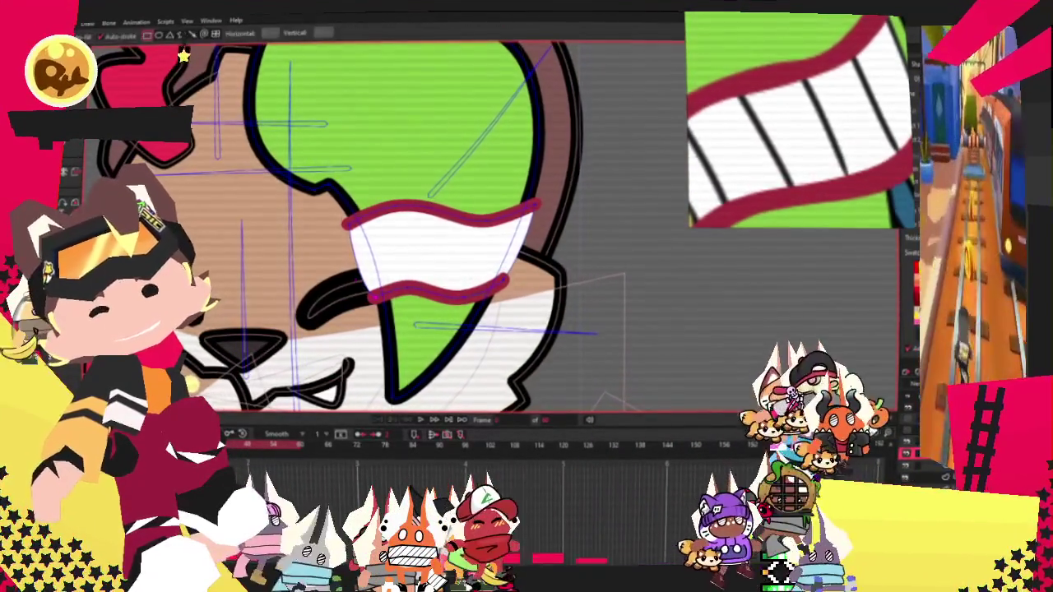
pyautogui.moveTo(398, 190); pyautogui.dragTo(496, 336)
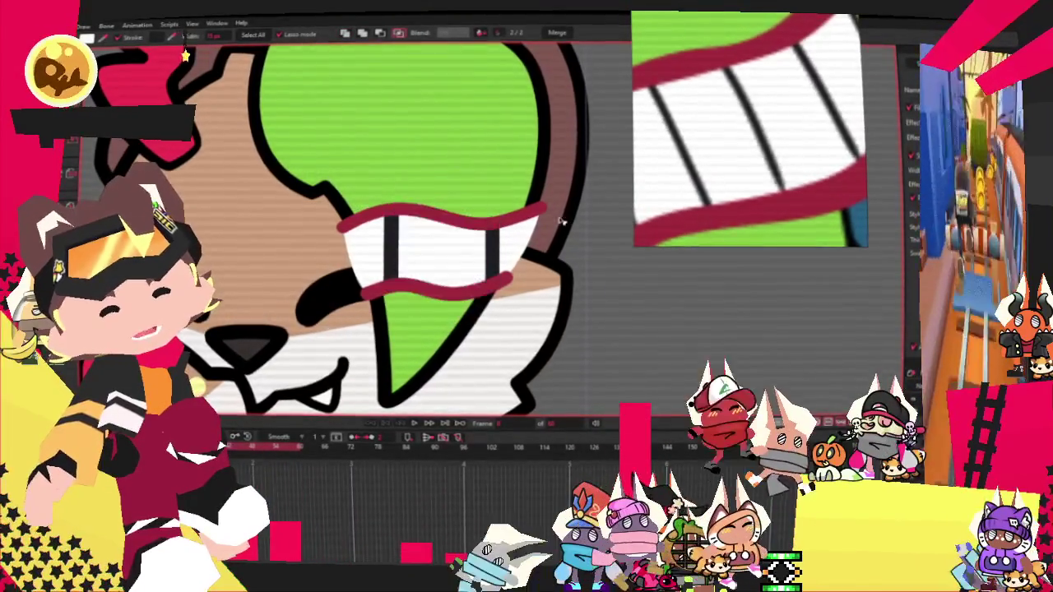
pyautogui.click(444, 251)
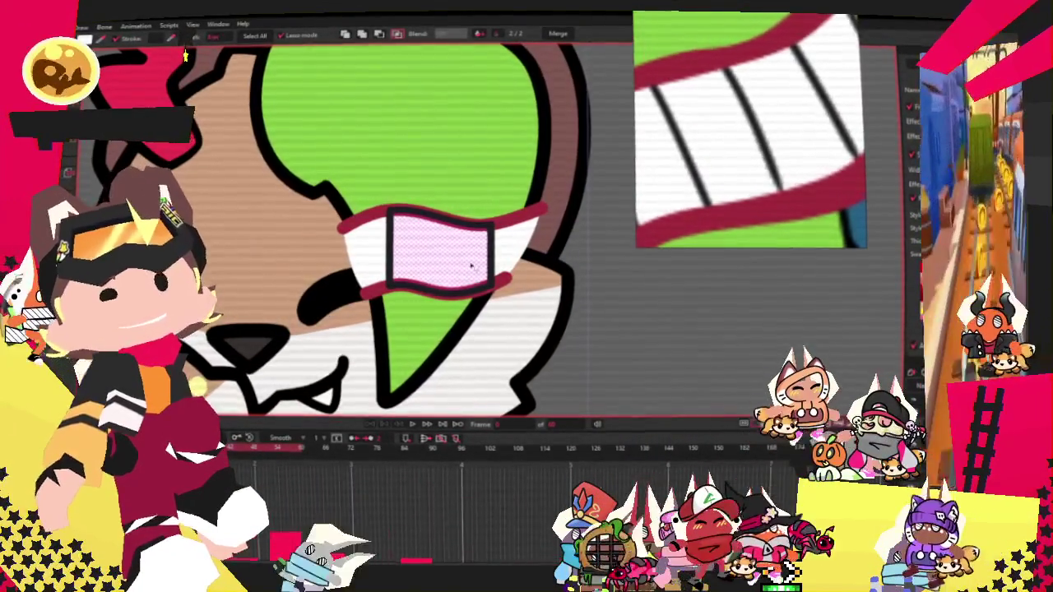
pyautogui.scroll(3, 448, 262)
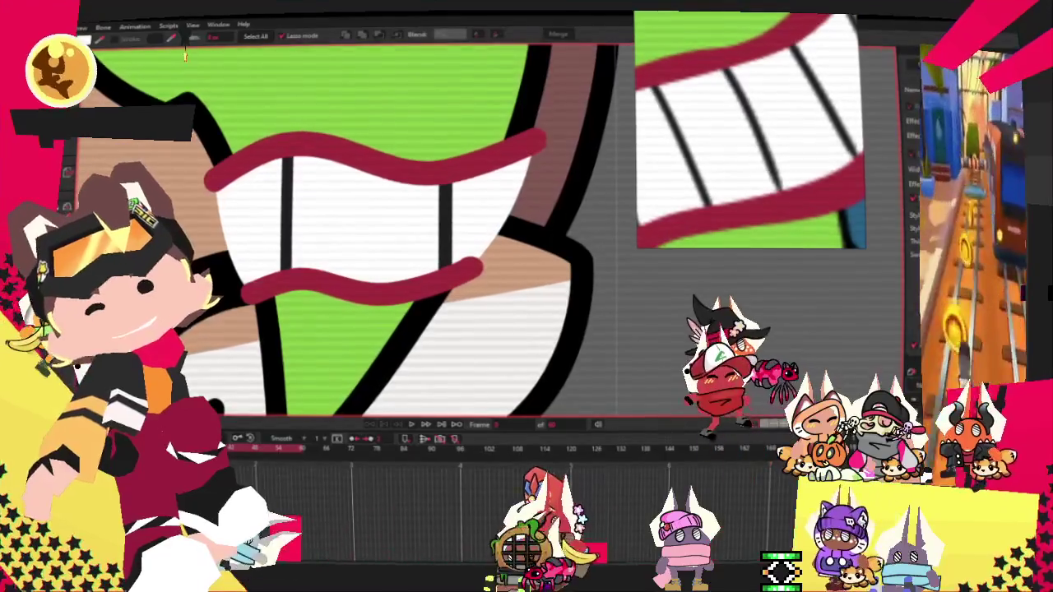
# Step: Nudge the mouth points left and move a dark tooth line to the right
pyautogui.press('t')
pyautogui.scroll(2, 405, 291)
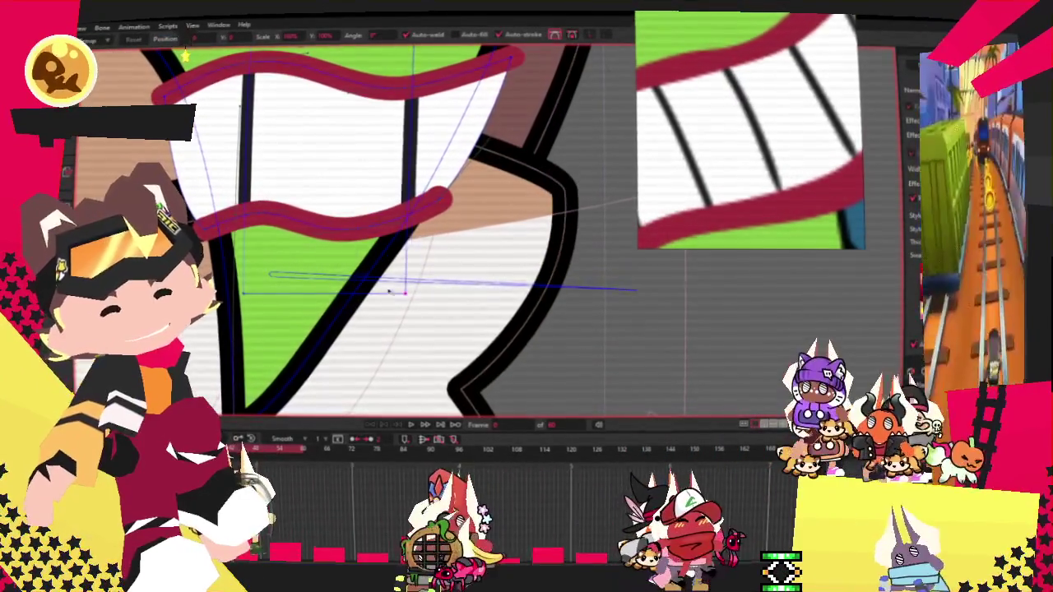
pyautogui.scroll(-2, 404, 292)
pyautogui.scroll(-1, 345, 214)
pyautogui.moveTo(315, 153); pyautogui.dragTo(298, 146)
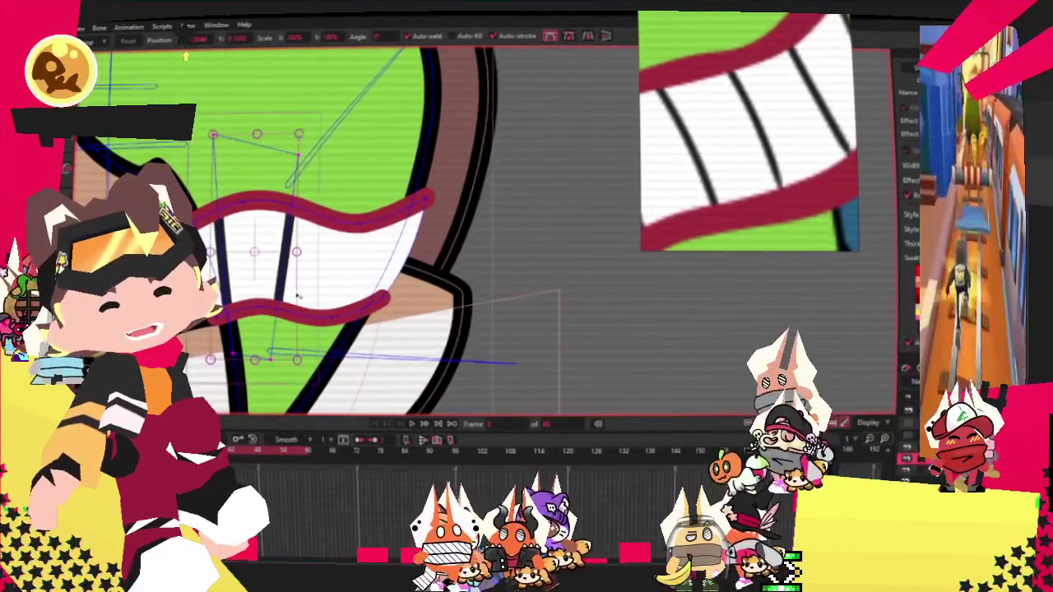
pyautogui.moveTo(292, 298); pyautogui.dragTo(269, 293)
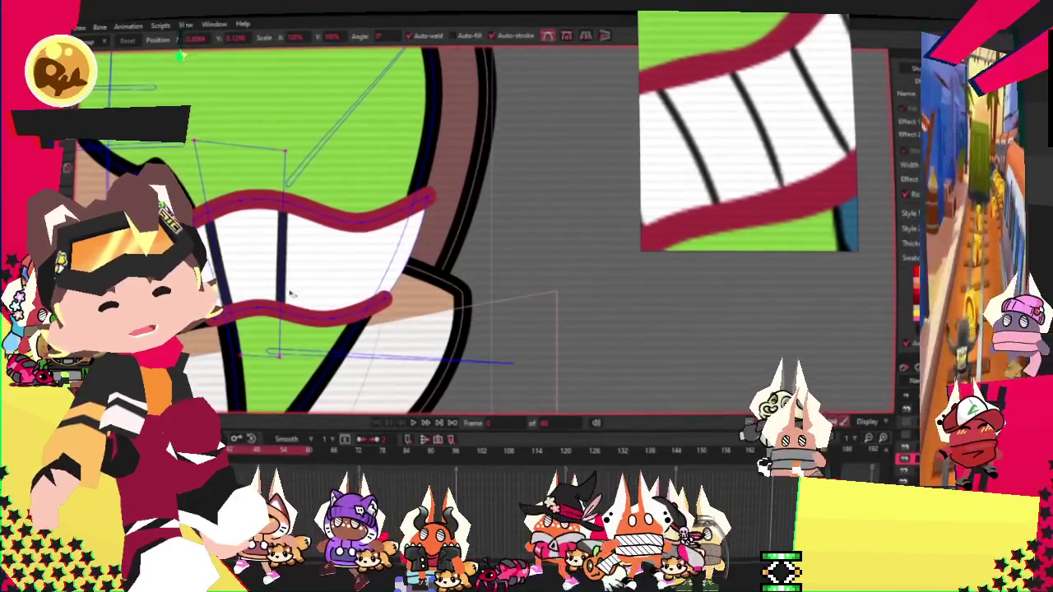
pyautogui.moveTo(284, 255)
pyautogui.mouseDown()
pyautogui.moveTo(344, 215)
pyautogui.moveTo(357, 289)
pyautogui.moveTo(403, 311)
pyautogui.mouseUp()
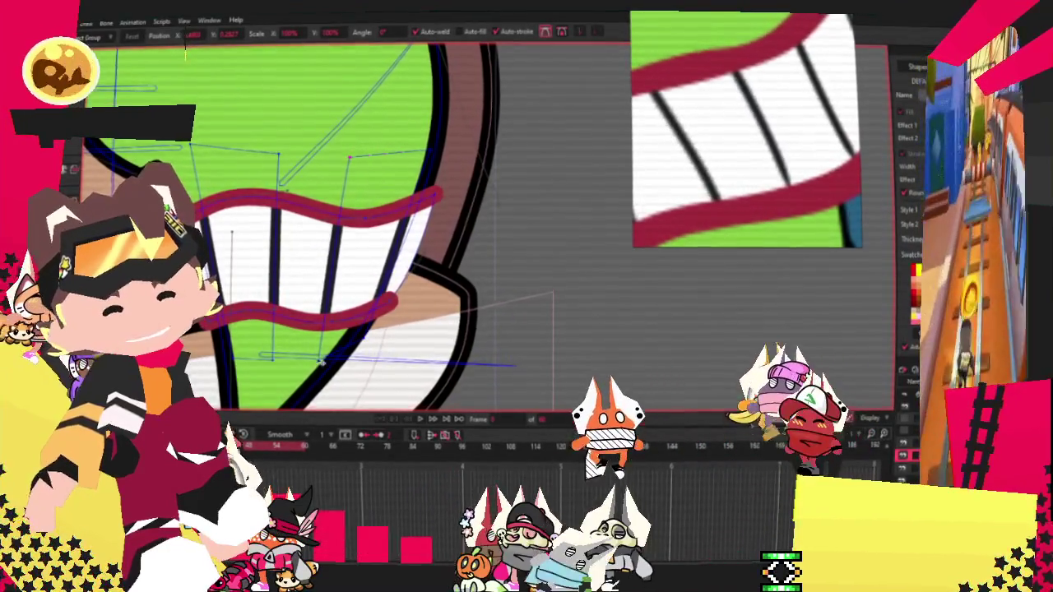
pyautogui.press('b')
pyautogui.scroll(-3, 185, 56)
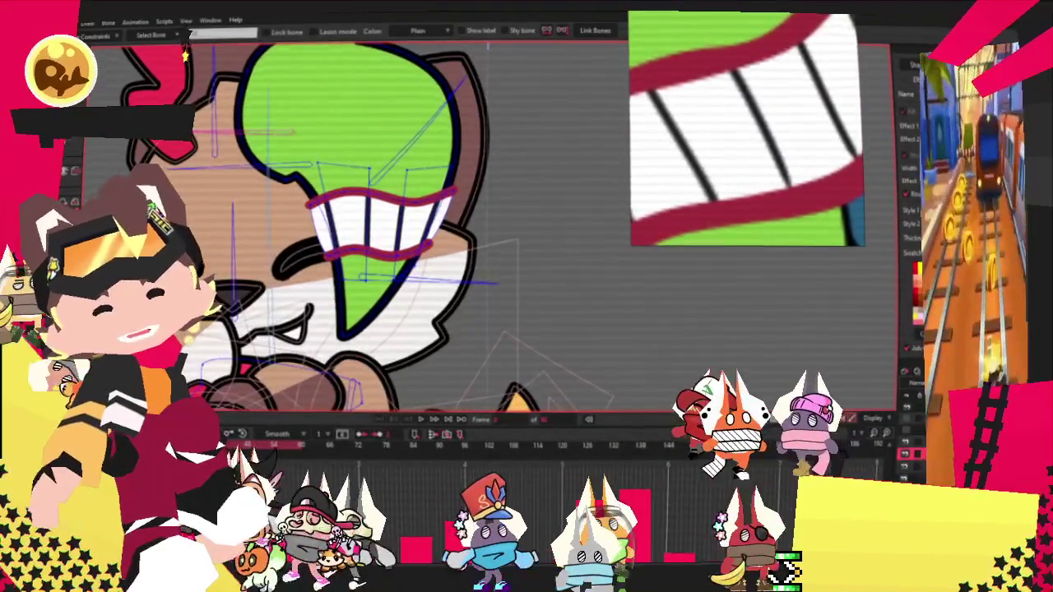
pyautogui.press('g')
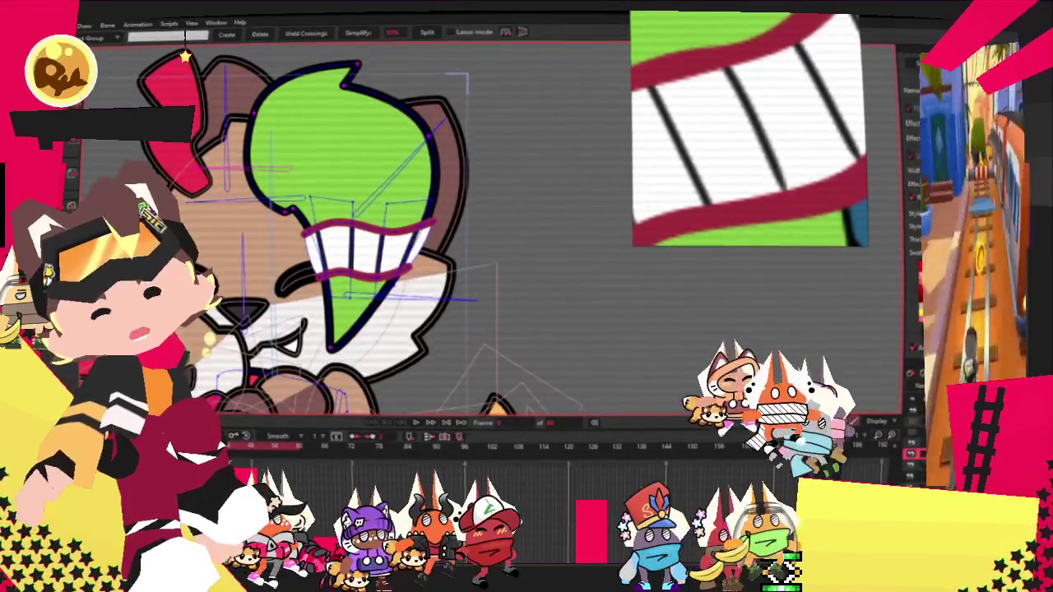
pyautogui.press('z')
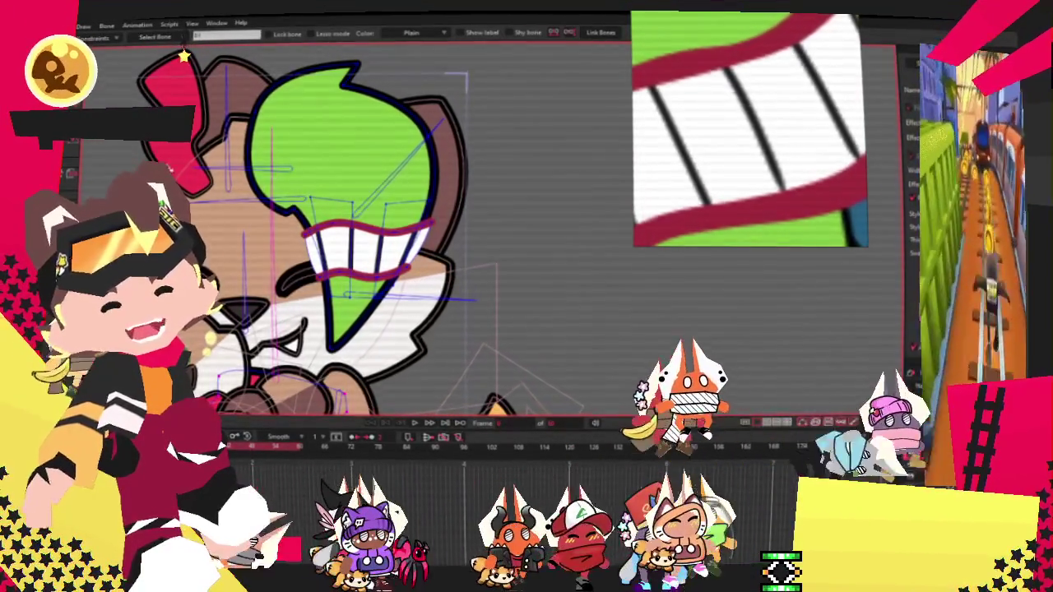
pyautogui.press('g')
pyautogui.scroll(3, 344, 169)
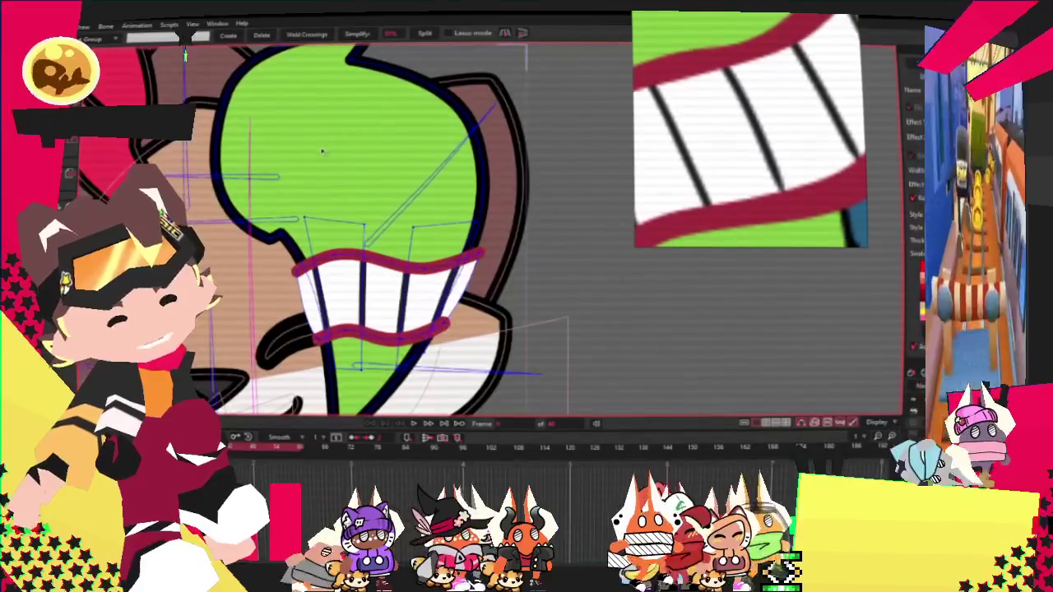
pyautogui.scroll(2, 274, 180)
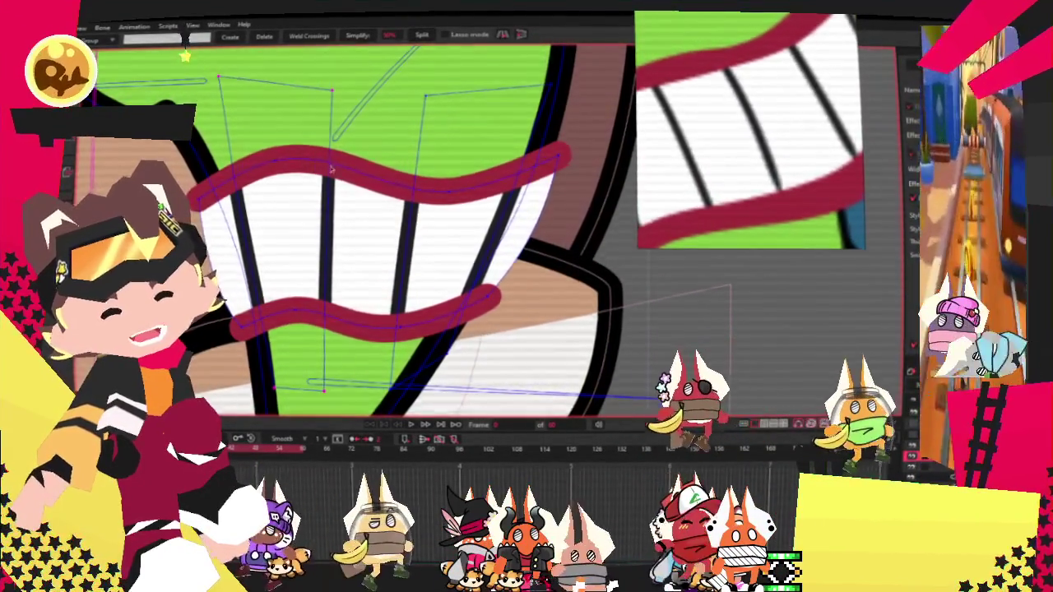
pyautogui.scroll(-4, 304, 166)
pyautogui.press('z')
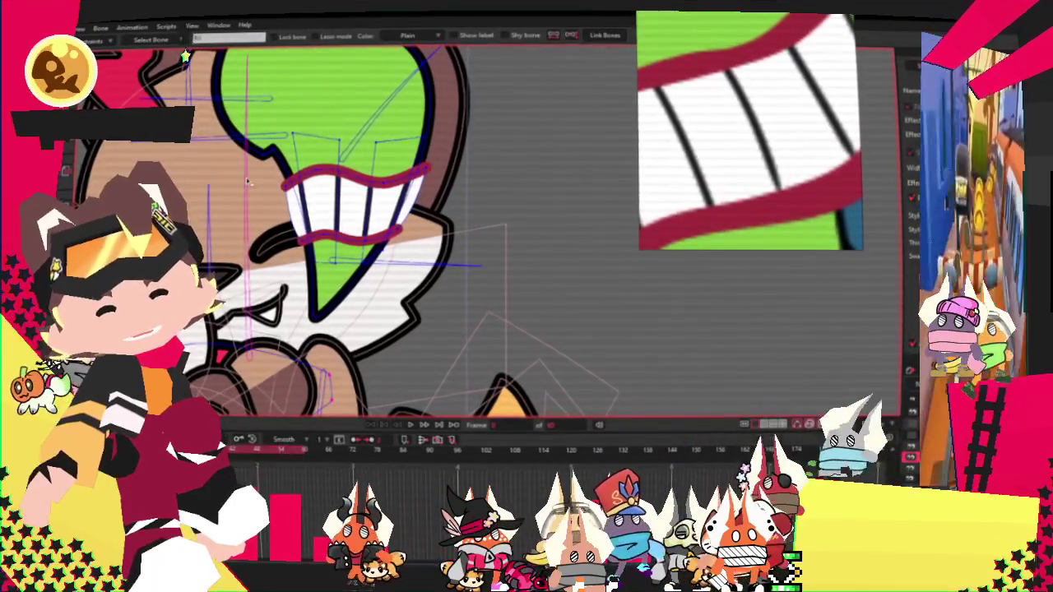
pyautogui.scroll(-2, 246, 182)
pyautogui.press('t')
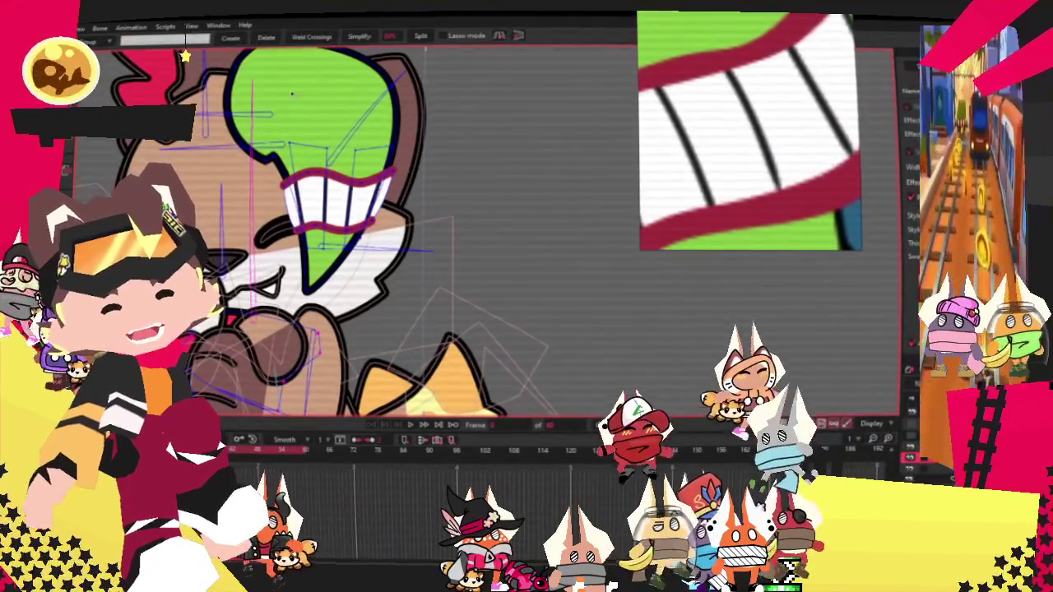
pyautogui.scroll(3, 321, 191)
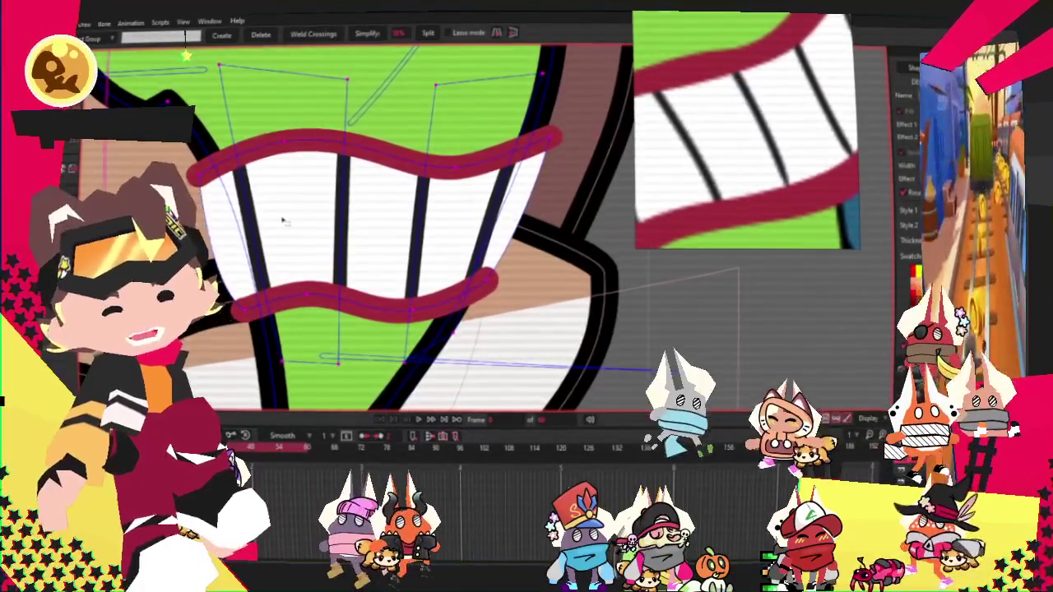
pyautogui.press('2')
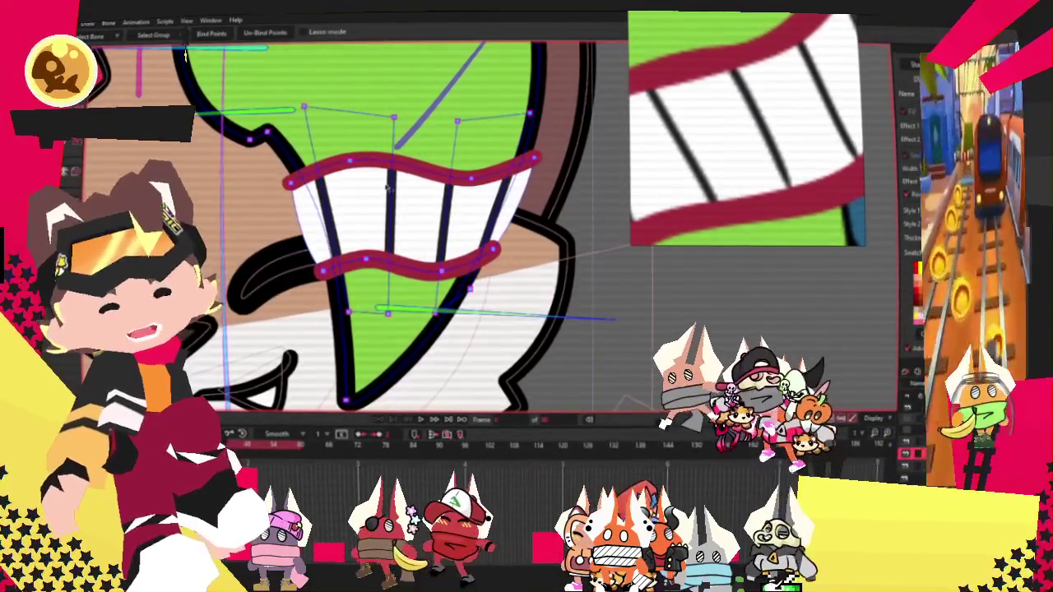
pyautogui.scroll(-2, 356, 240)
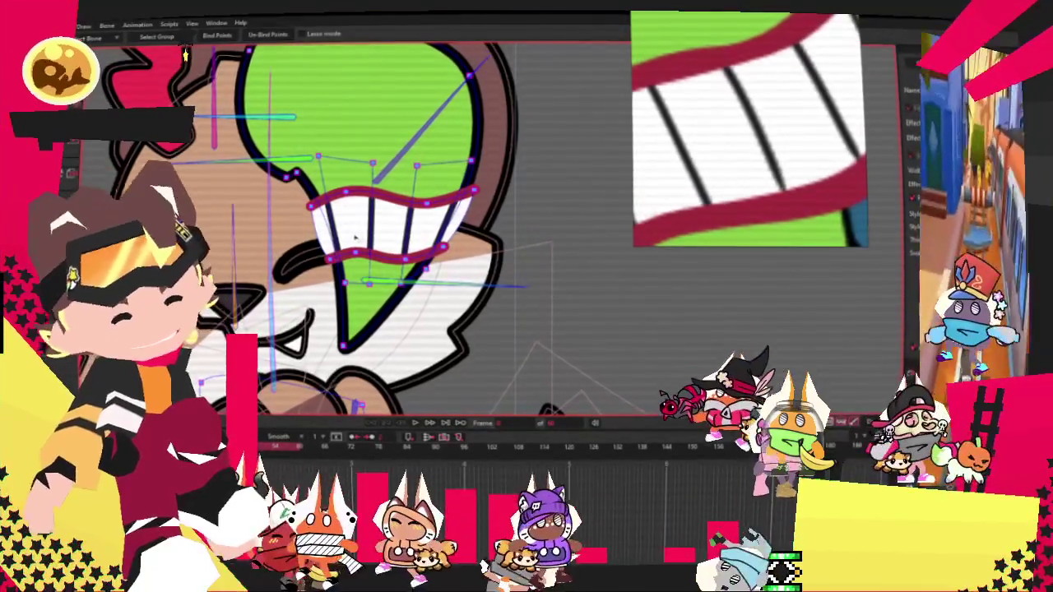
pyautogui.scroll(-5, 355, 238)
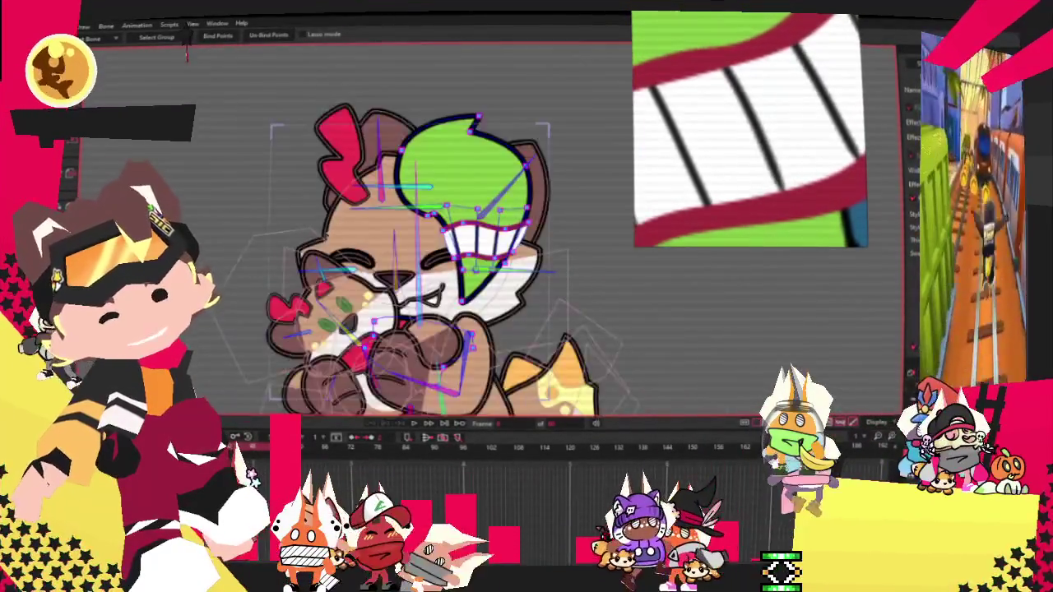
# Step: Zoom around the fox's head and get ready to select the hair's points
pyautogui.scroll(3, 423, 159)
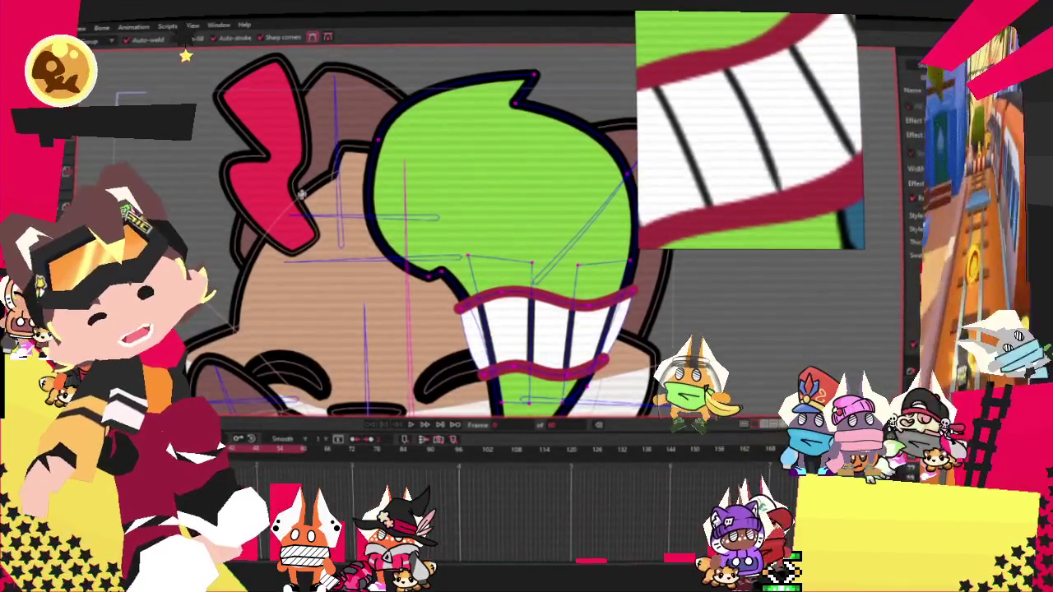
pyautogui.scroll(-3, 367, 208)
pyautogui.scroll(3, 367, 208)
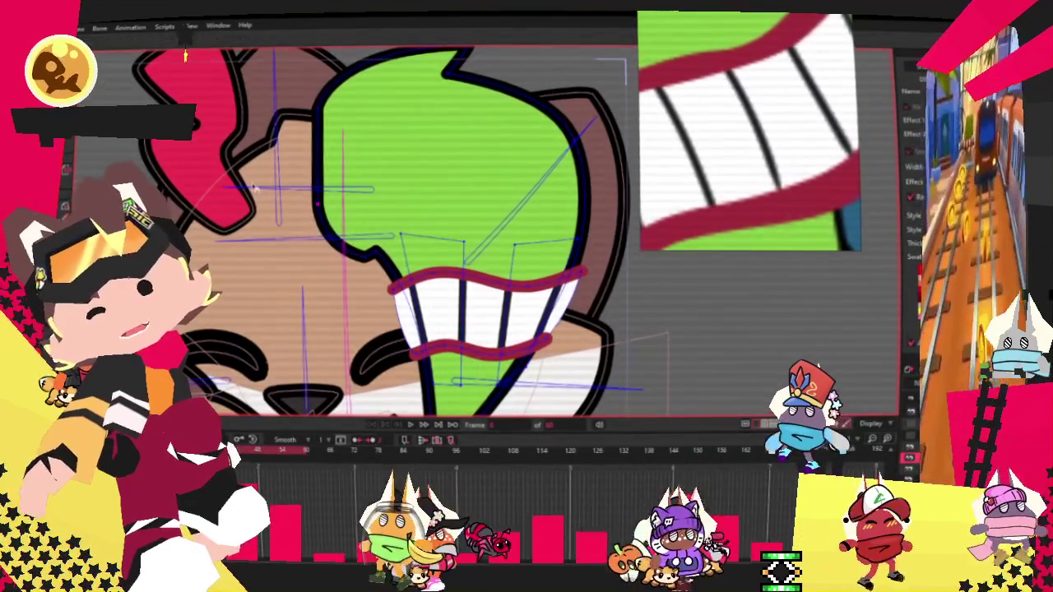
pyautogui.scroll(-2, 338, 154)
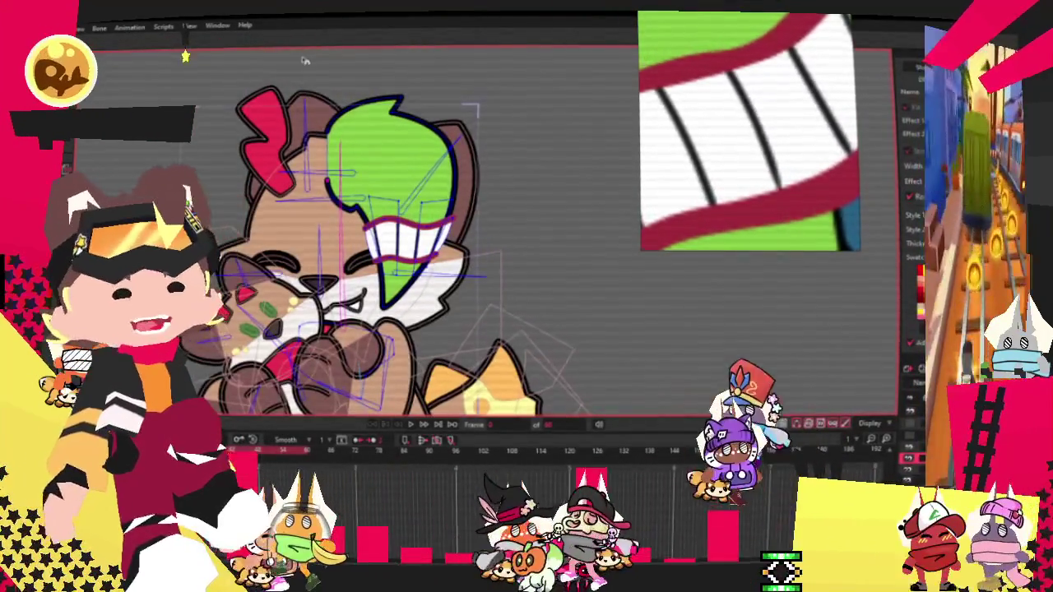
pyautogui.press('t')
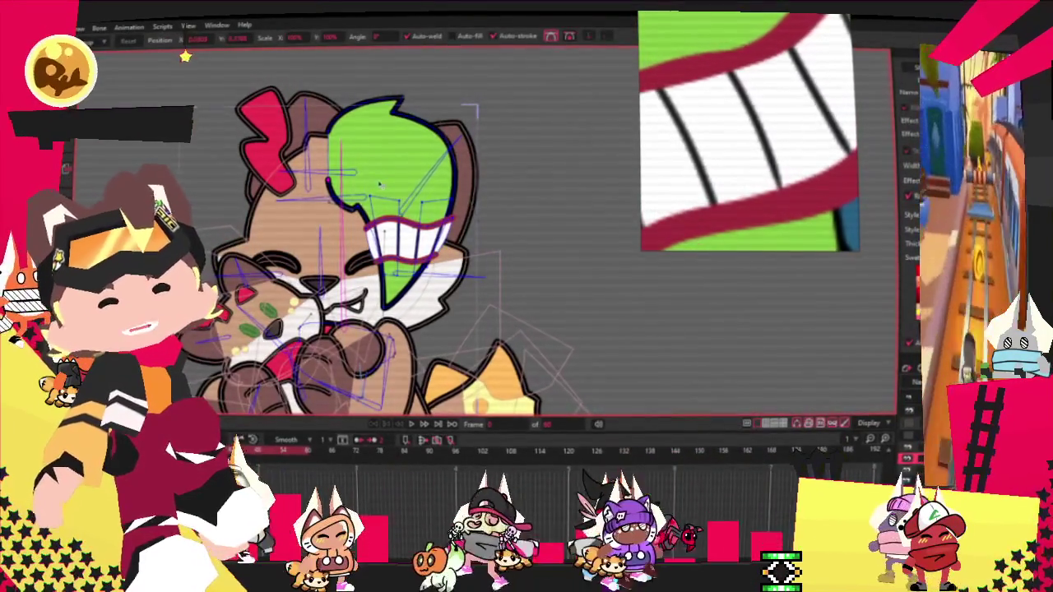
pyautogui.scroll(-2, 436, 205)
pyautogui.scroll(2, 259, 134)
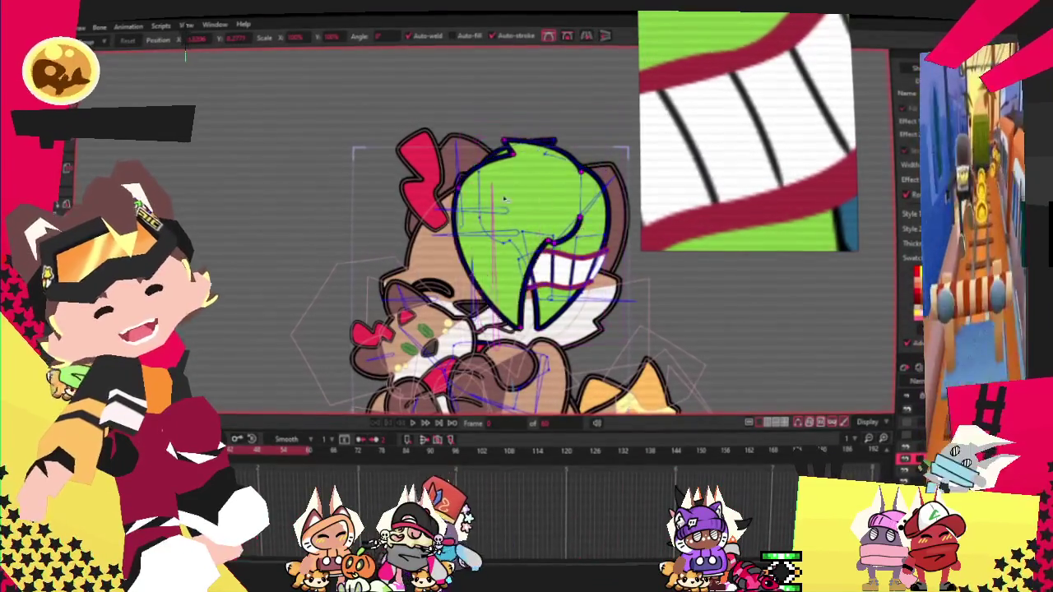
pyautogui.press('g')
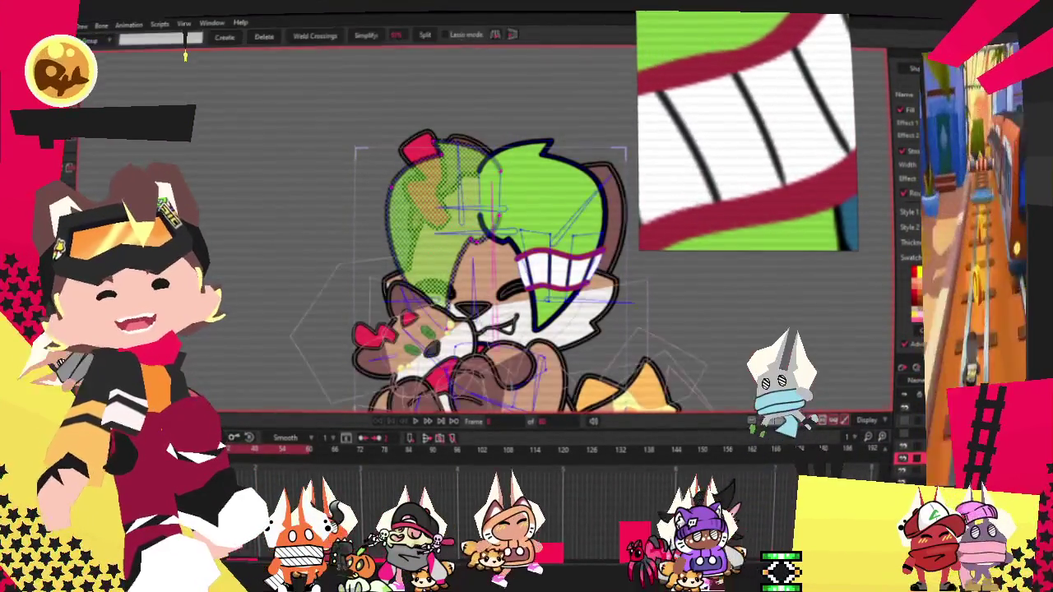
# Step: Pull a hair outline point down-left so the tuft bends toward the forehead
pyautogui.scroll(3, 431, 176)
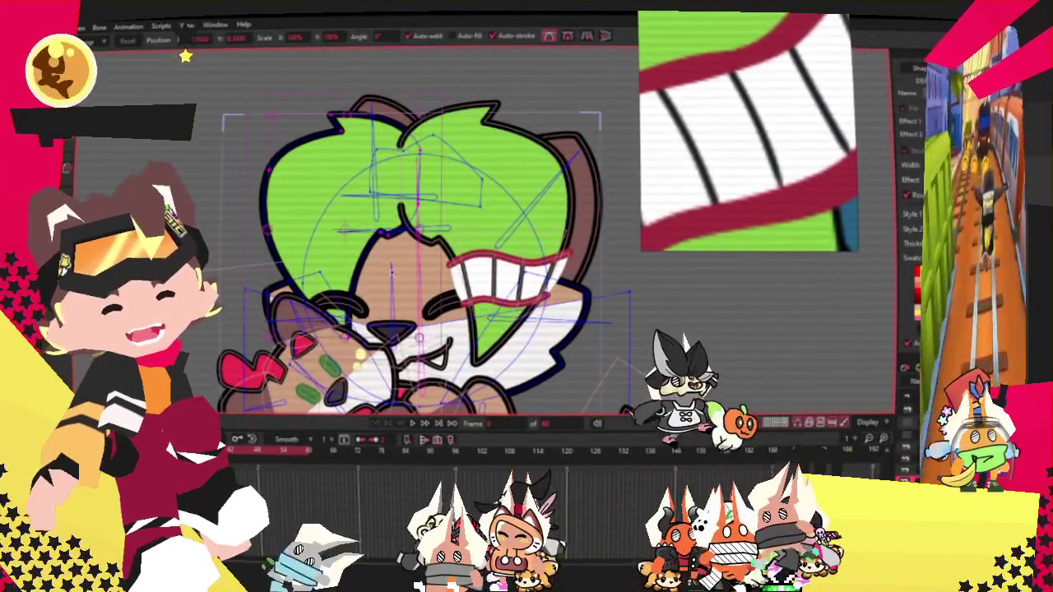
pyautogui.scroll(3, 345, 329)
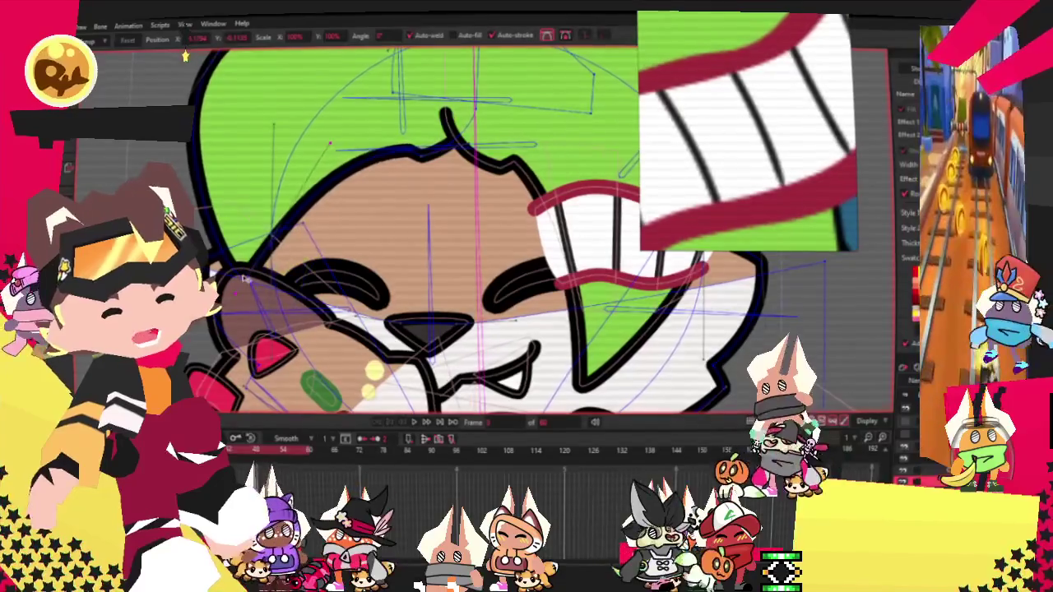
pyautogui.scroll(-3, 333, 149)
pyautogui.scroll(3, 358, 158)
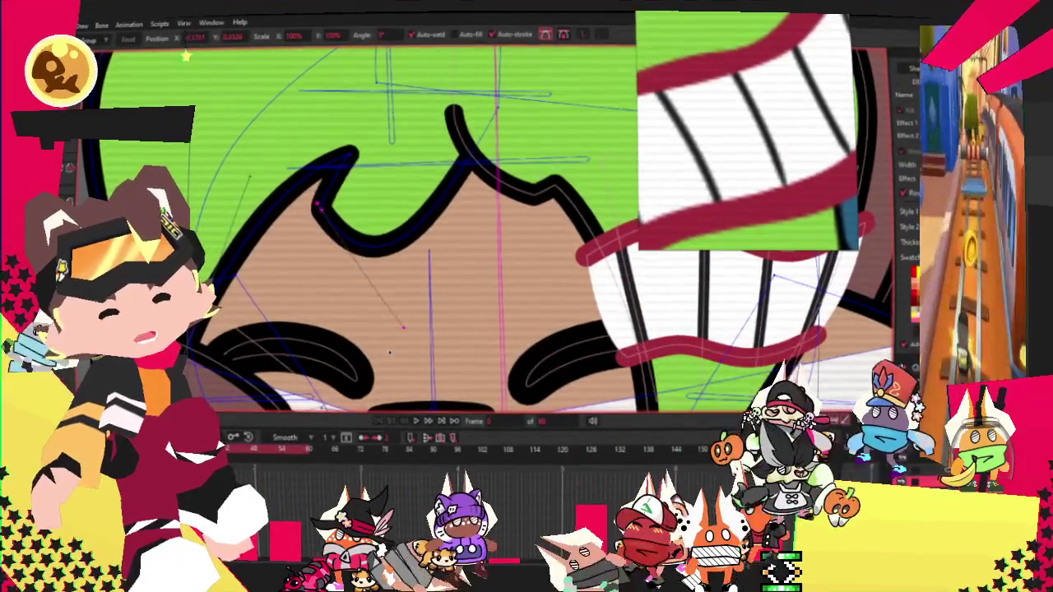
pyautogui.moveTo(481, 204); pyautogui.dragTo(476, 235)
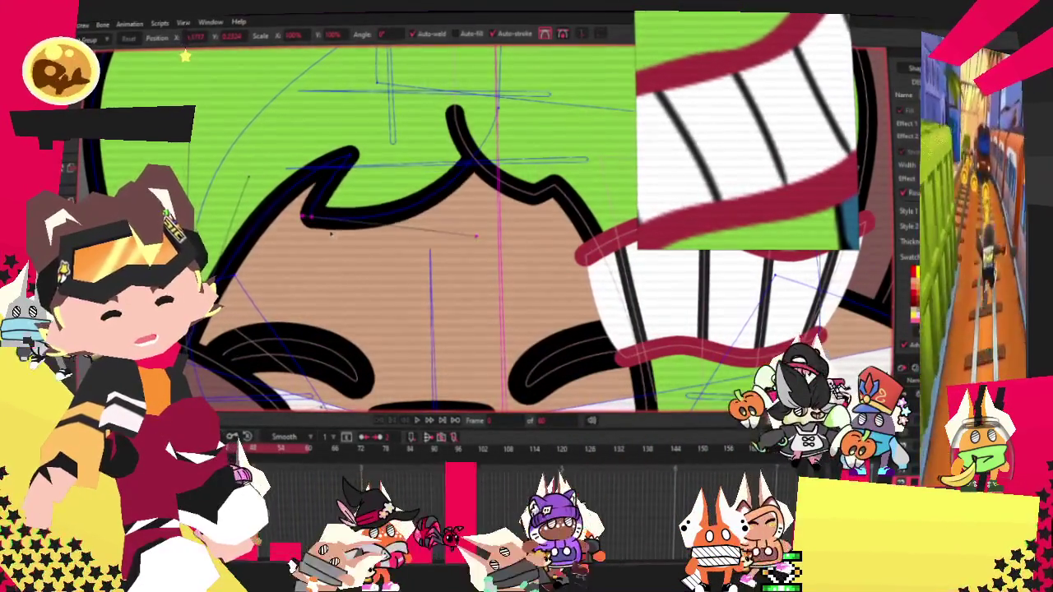
pyautogui.scroll(-3, 335, 215)
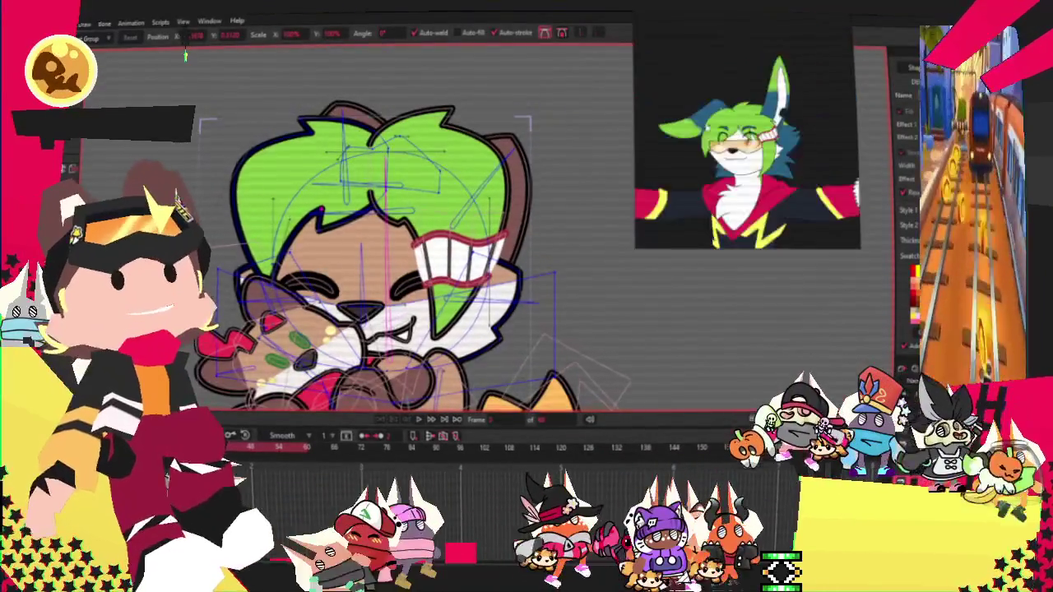
pyautogui.scroll(2, 349, 173)
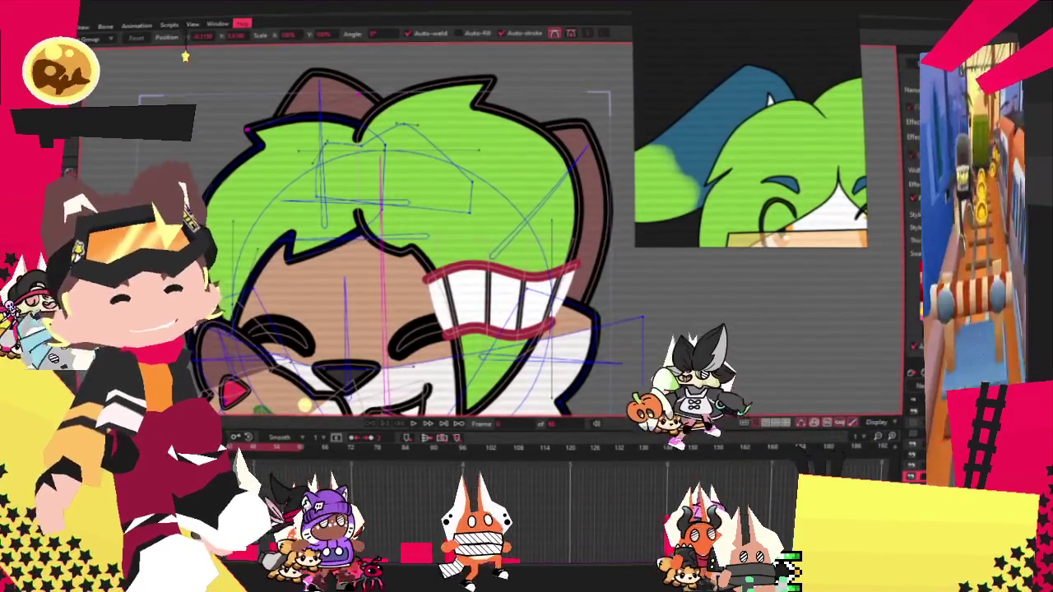
# Step: Drag the spike point off the hair outline so the edge curves smoothly
pyautogui.scroll(-3, 627, 244)
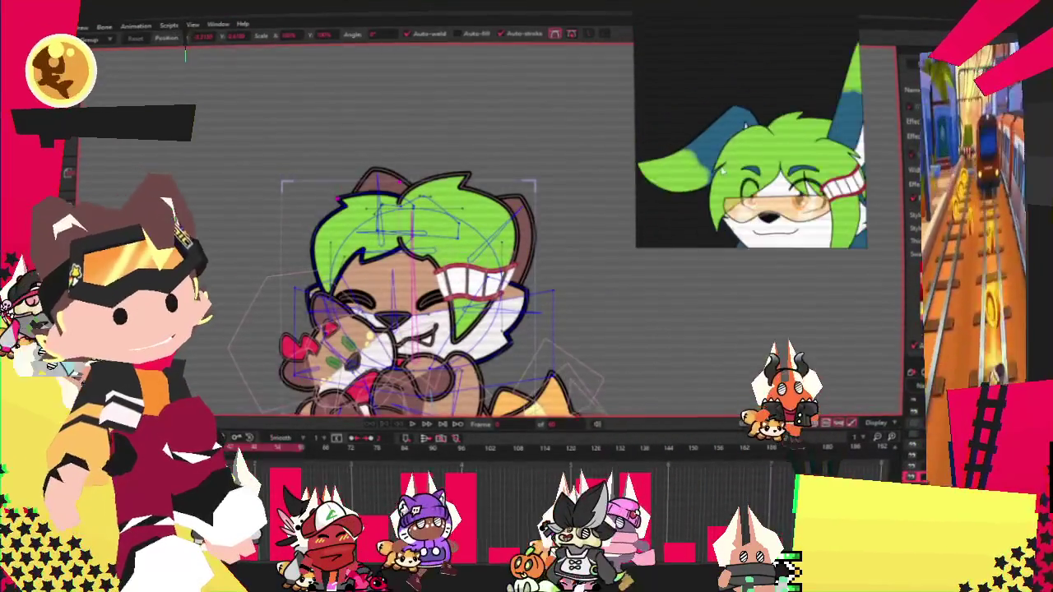
pyautogui.scroll(3, 323, 301)
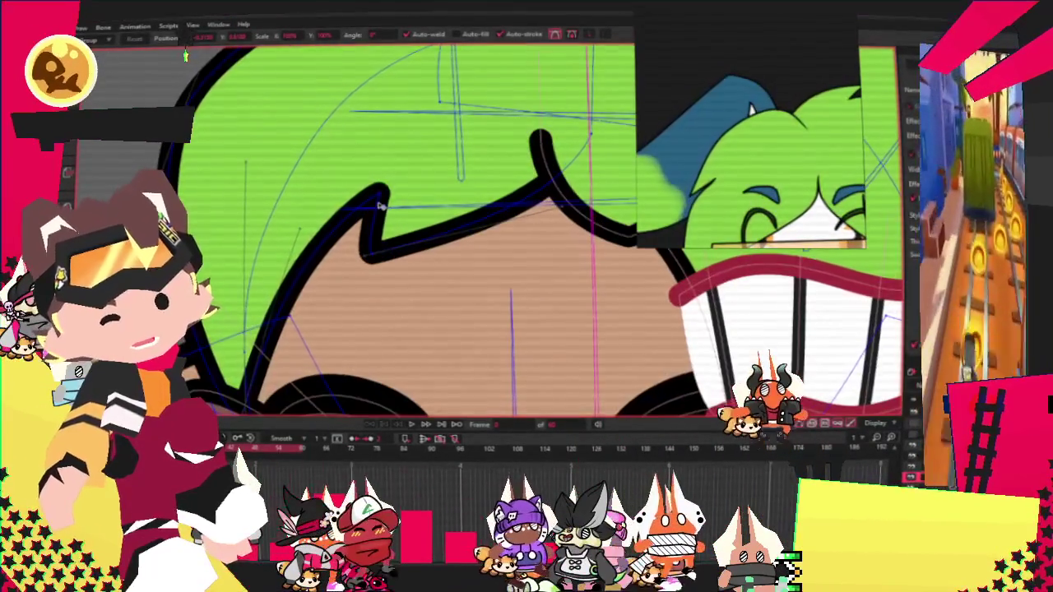
pyautogui.moveTo(380, 198)
pyautogui.mouseDown()
pyautogui.moveTo(331, 272)
pyautogui.moveTo(324, 262)
pyautogui.mouseUp()
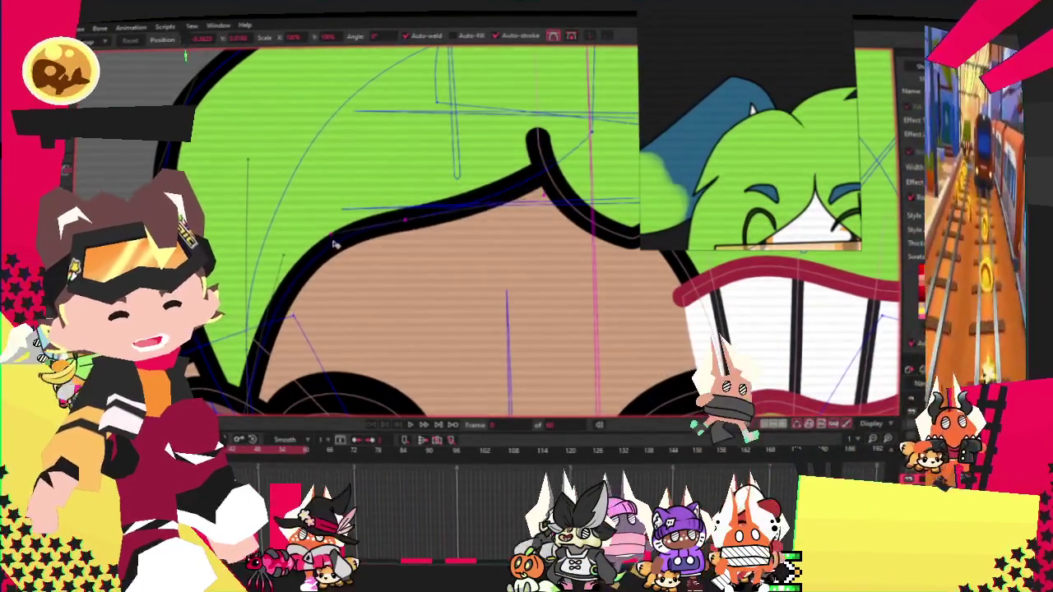
# Step: Zoom around to check the hair outline, then select all its points with Ctrl+A
pyautogui.scroll(-3, 410, 228)
pyautogui.scroll(-2, 410, 227)
pyautogui.scroll(3, 410, 228)
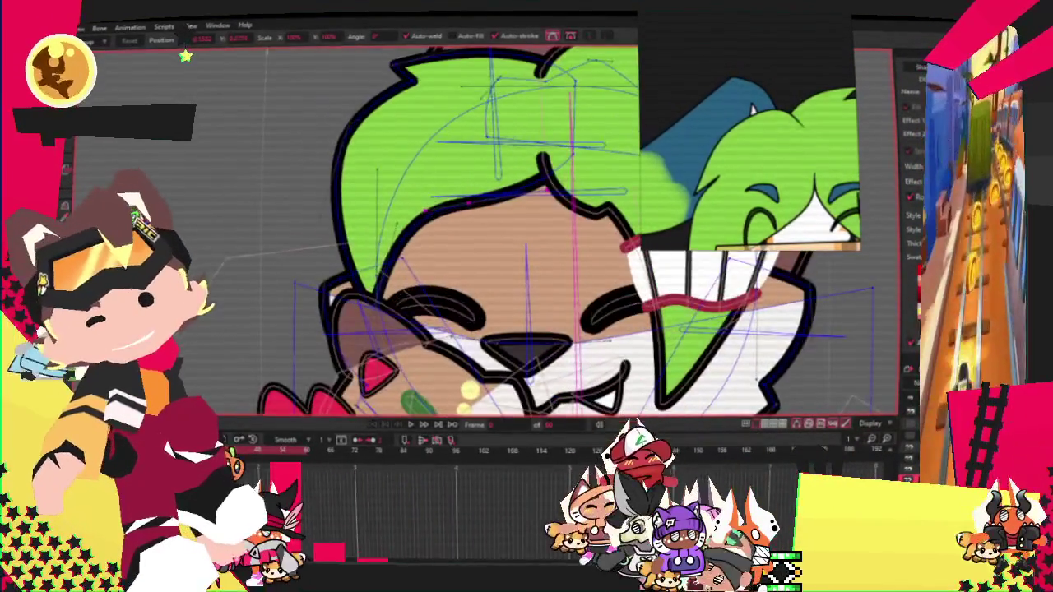
pyautogui.scroll(-1, 410, 228)
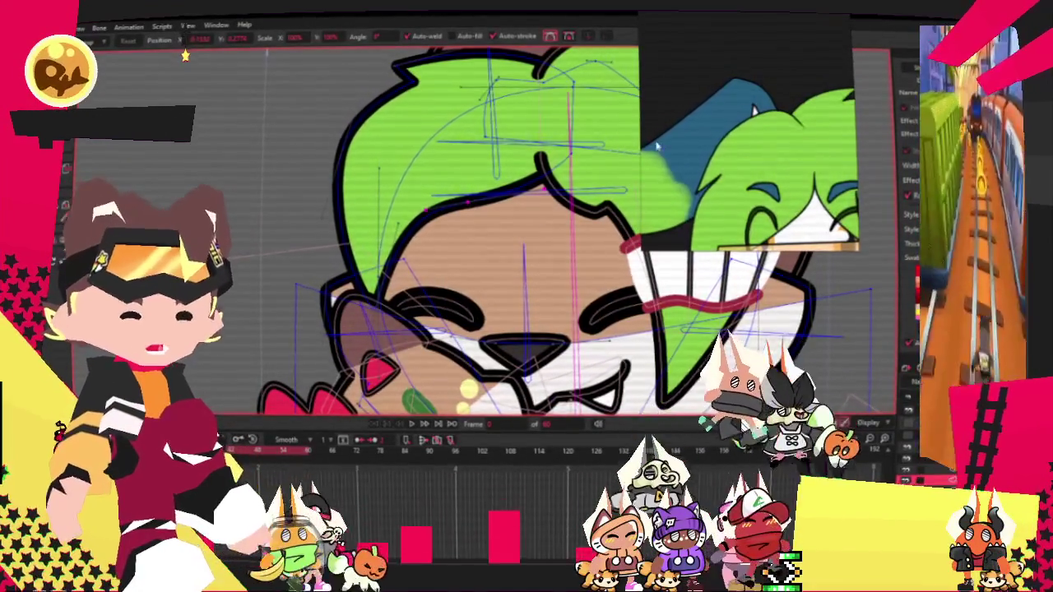
pyautogui.scroll(-3, 508, 260)
pyautogui.scroll(1, 508, 259)
pyautogui.scroll(3, 508, 260)
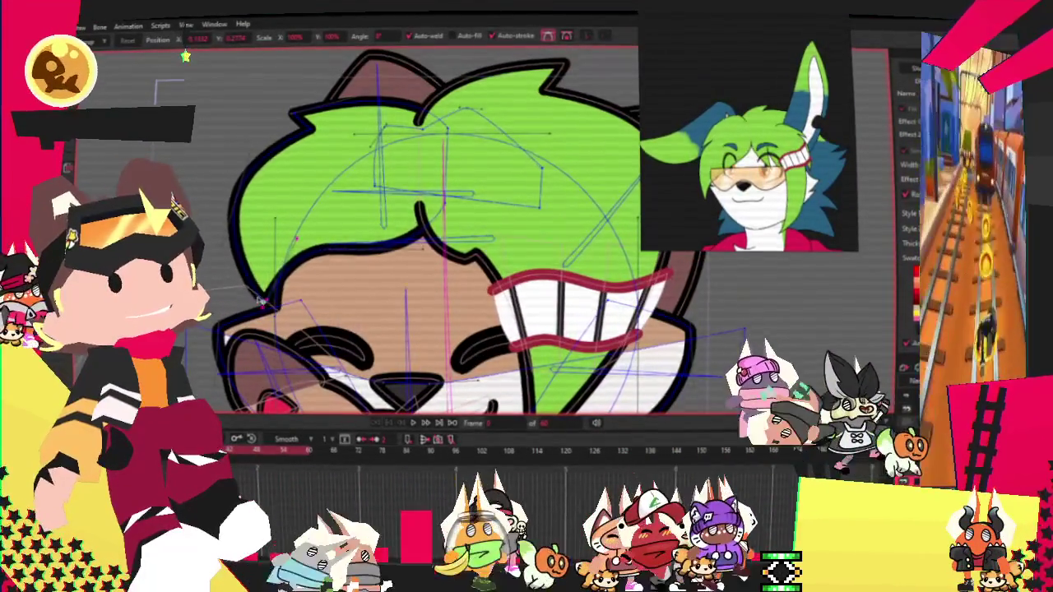
pyautogui.scroll(2, 386, 205)
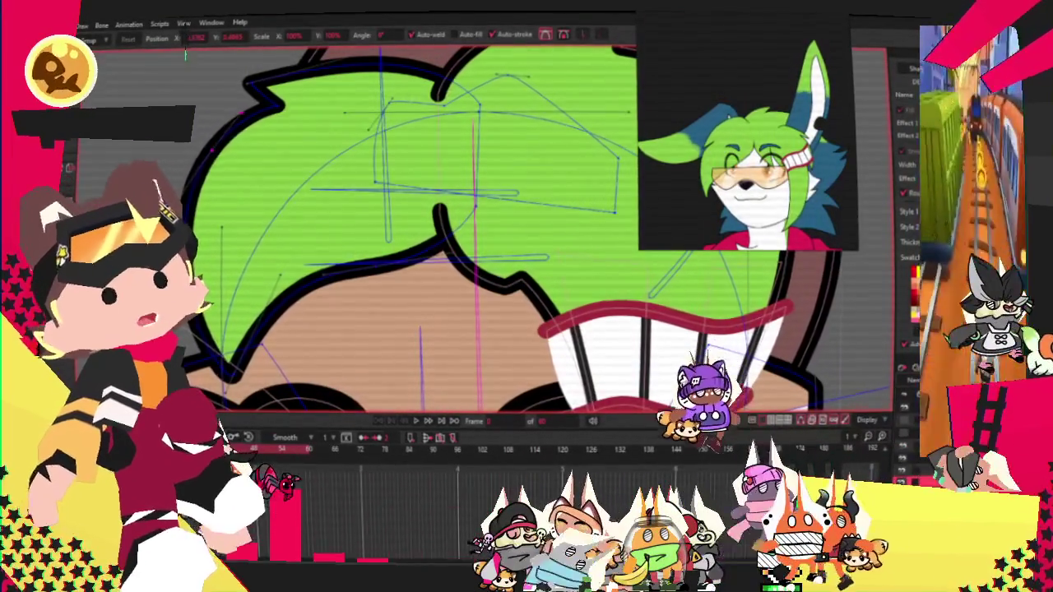
pyautogui.scroll(-2, 436, 231)
pyautogui.scroll(2, 436, 231)
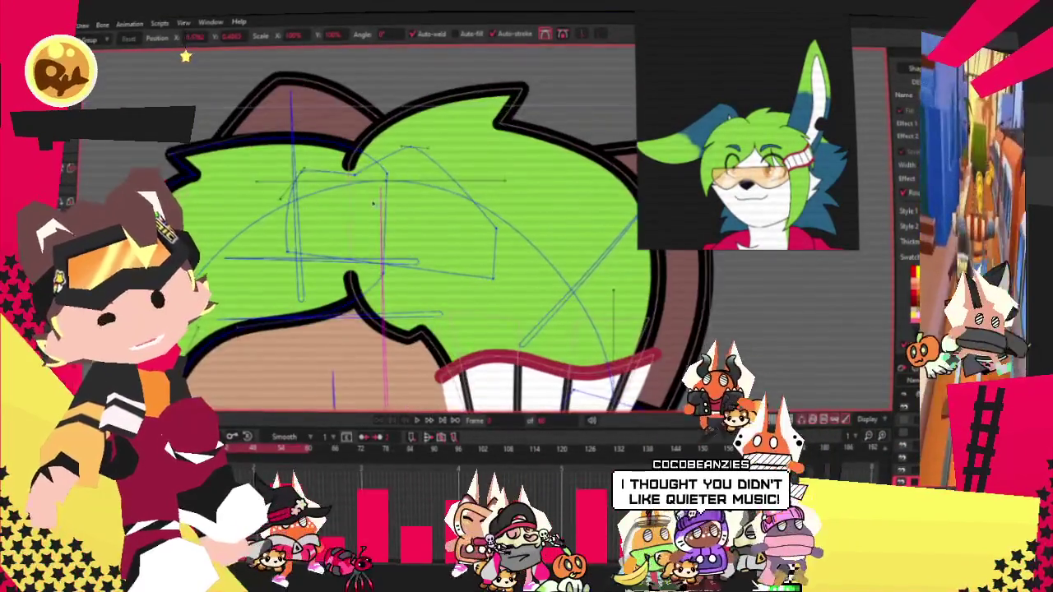
pyautogui.scroll(1, 378, 207)
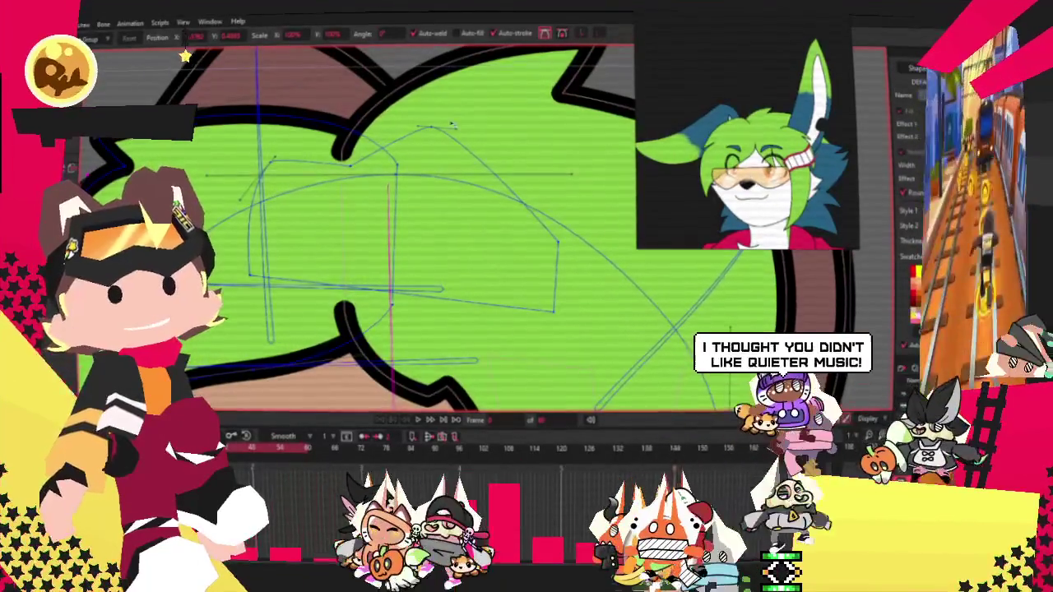
pyautogui.scroll(-1, 459, 112)
pyautogui.scroll(-1, 459, 112)
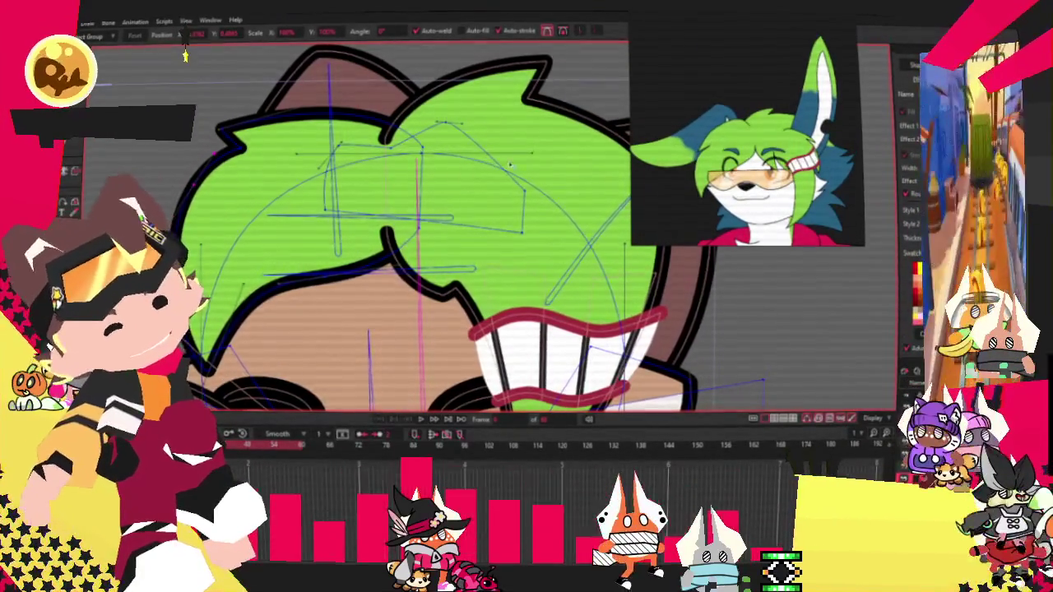
pyautogui.scroll(-2, 411, 238)
pyautogui.scroll(3, 308, 212)
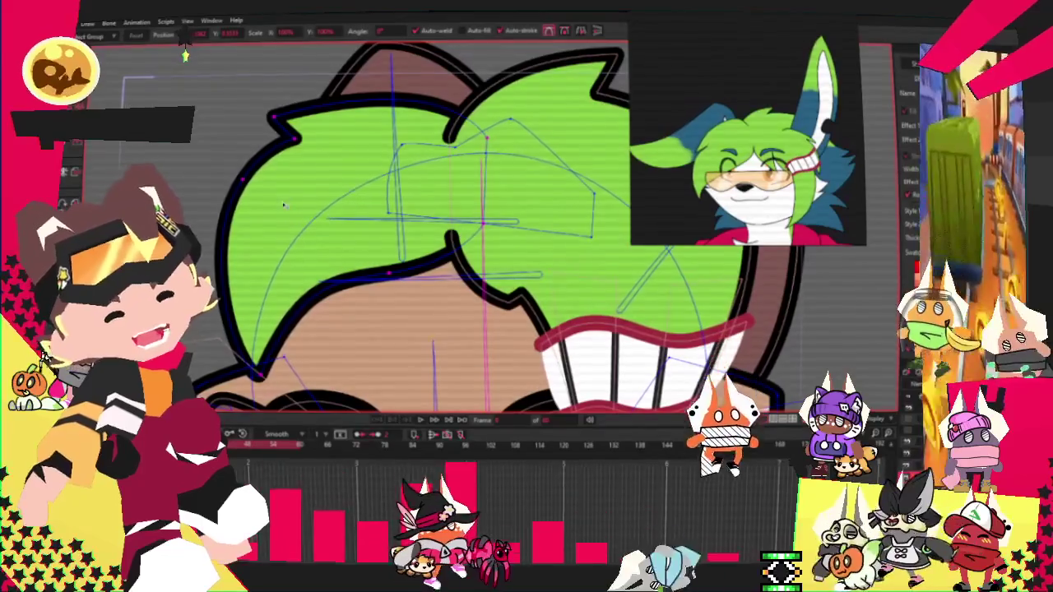
pyautogui.hotkey('ctrl', 'a')
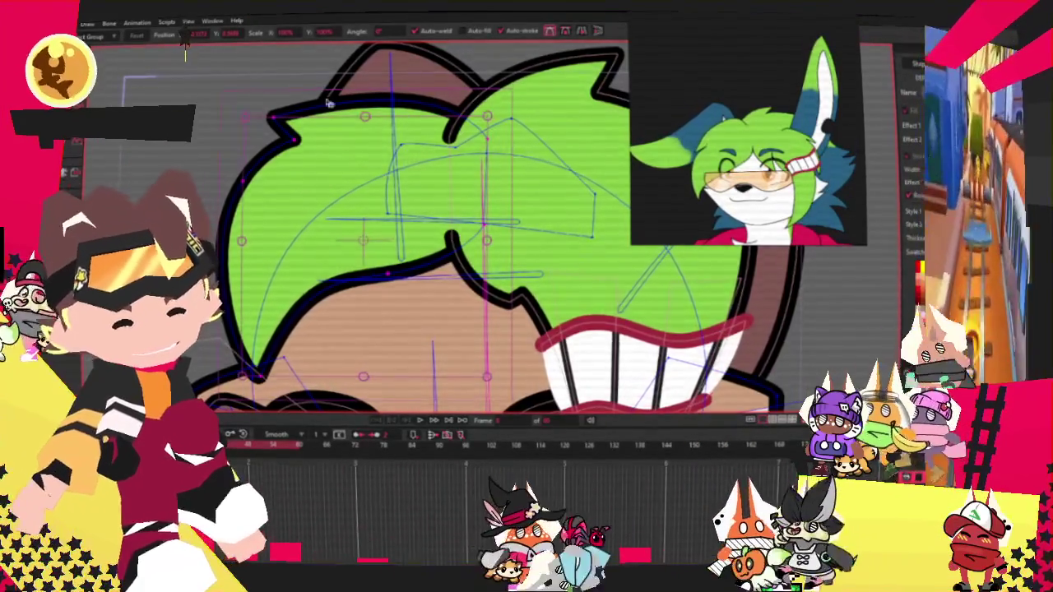
pyautogui.scroll(2, 370, 136)
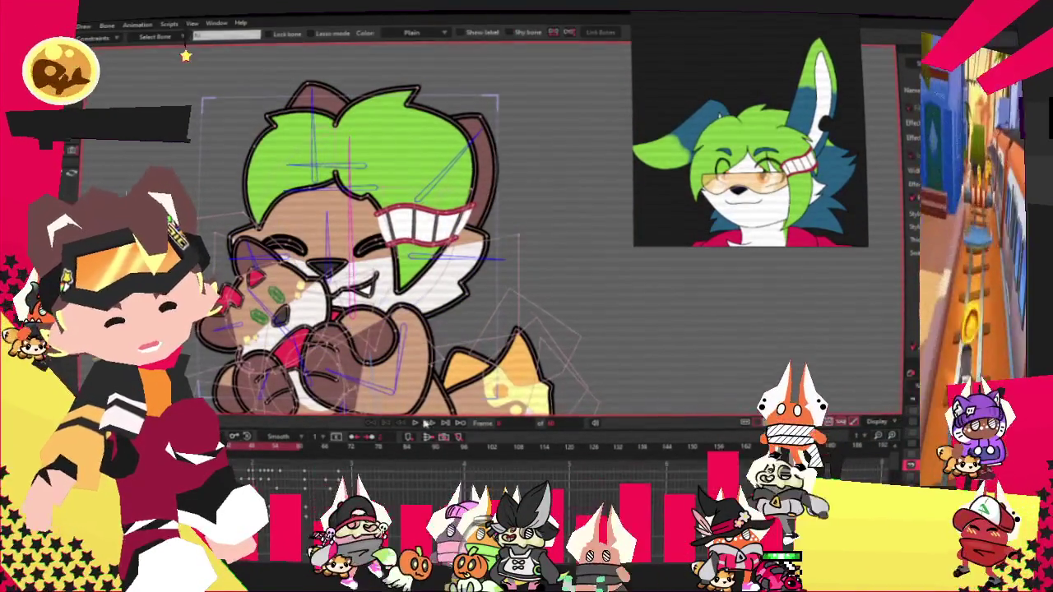
# Step: Bind the selected green hair points to the fox's bones
pyautogui.press('z')
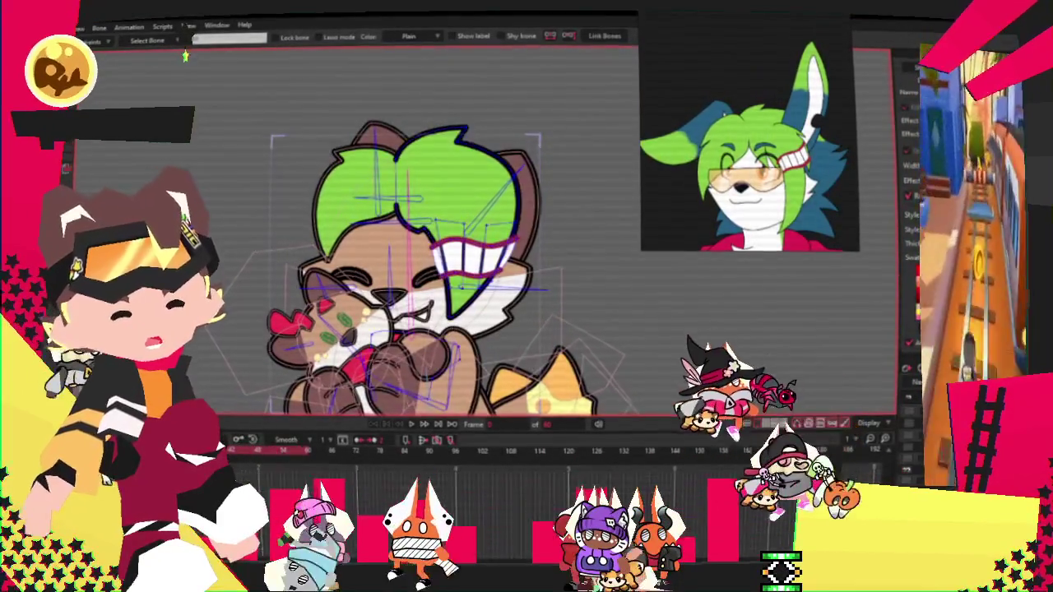
pyautogui.scroll(5, 386, 184)
pyautogui.scroll(-2, 387, 184)
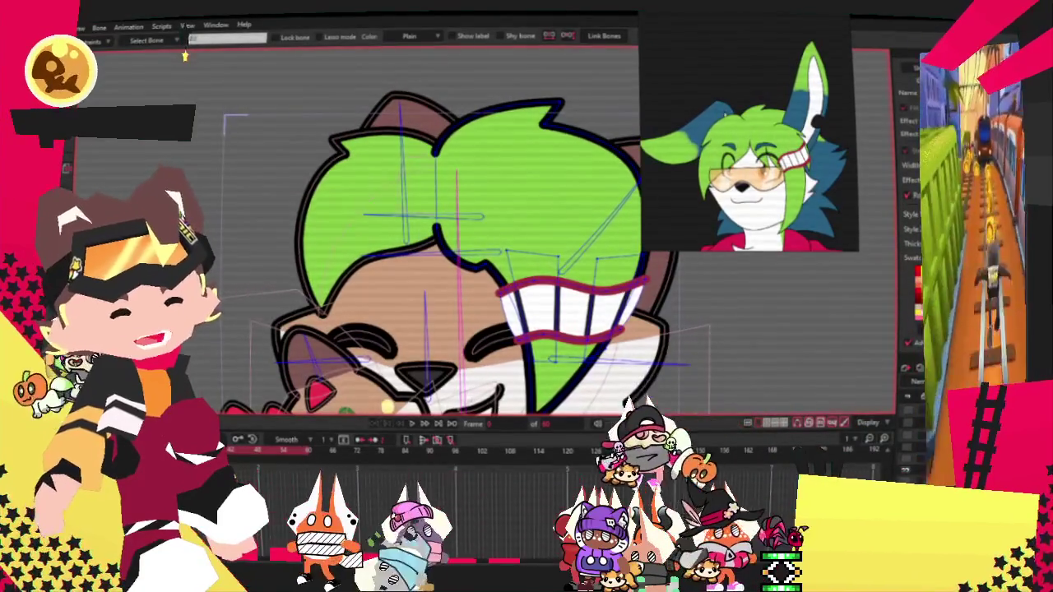
pyautogui.scroll(-5, 497, 310)
pyautogui.scroll(5, 496, 309)
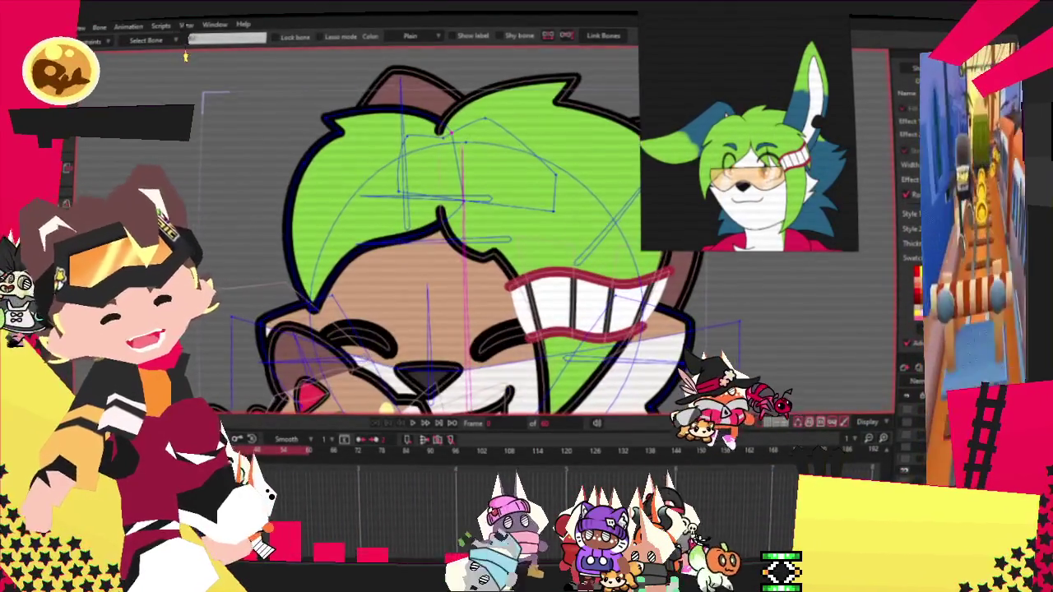
pyautogui.press('g')
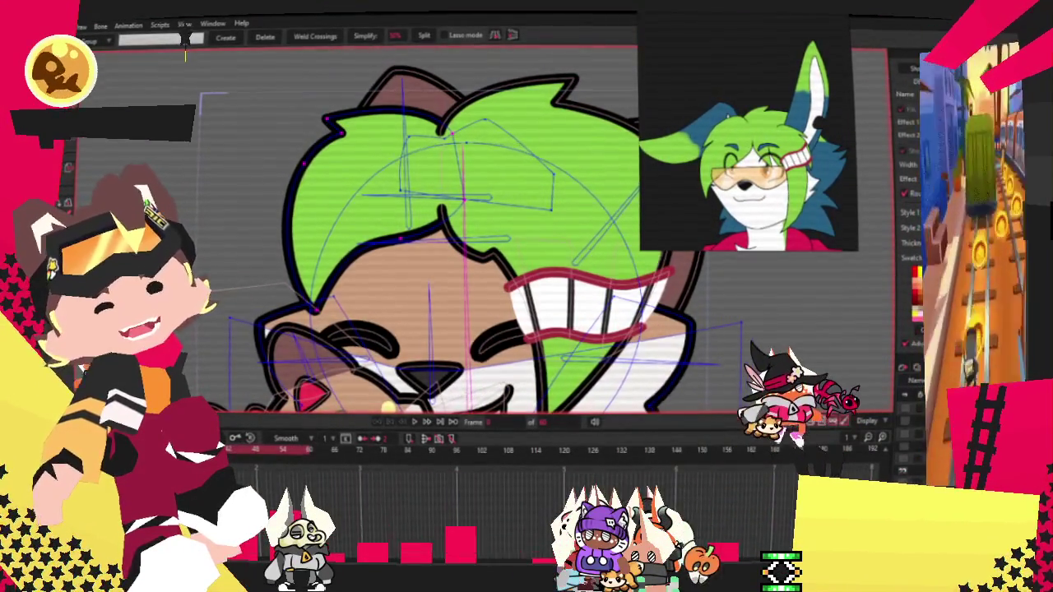
pyautogui.press('i')
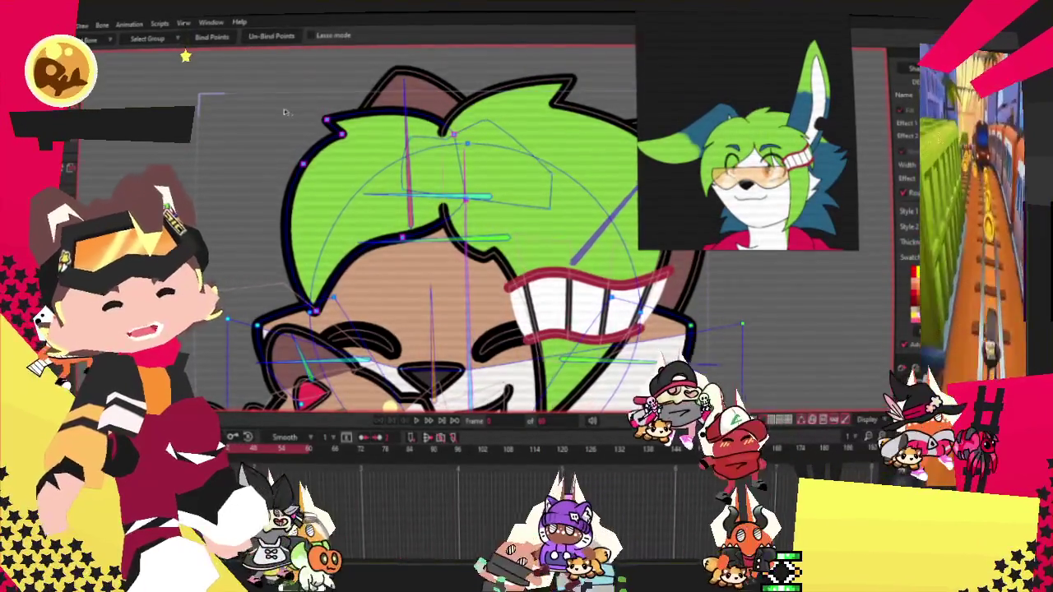
pyautogui.scroll(-2, 186, 56)
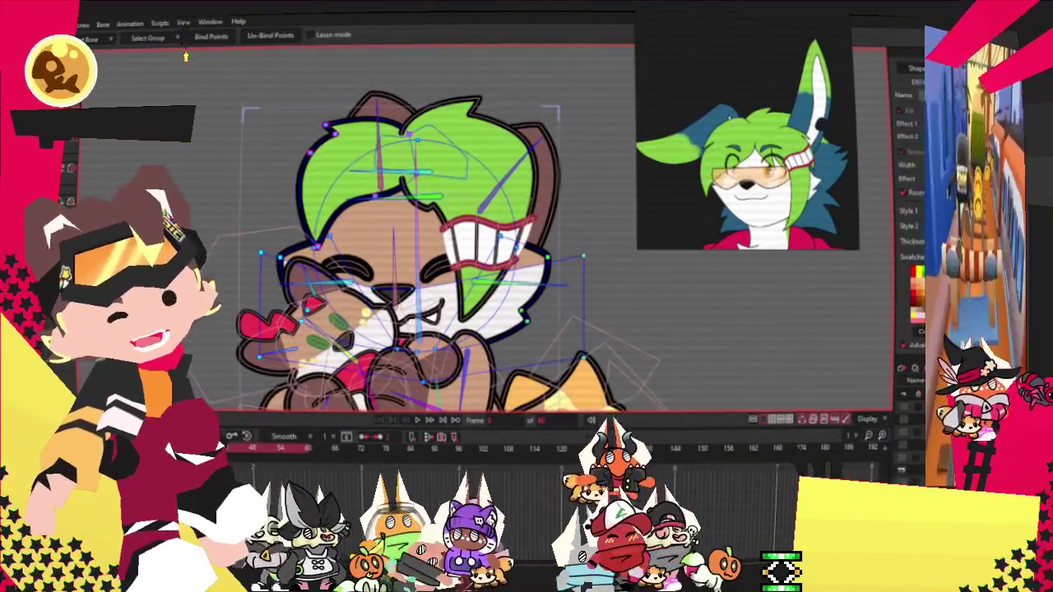
pyautogui.press('g')
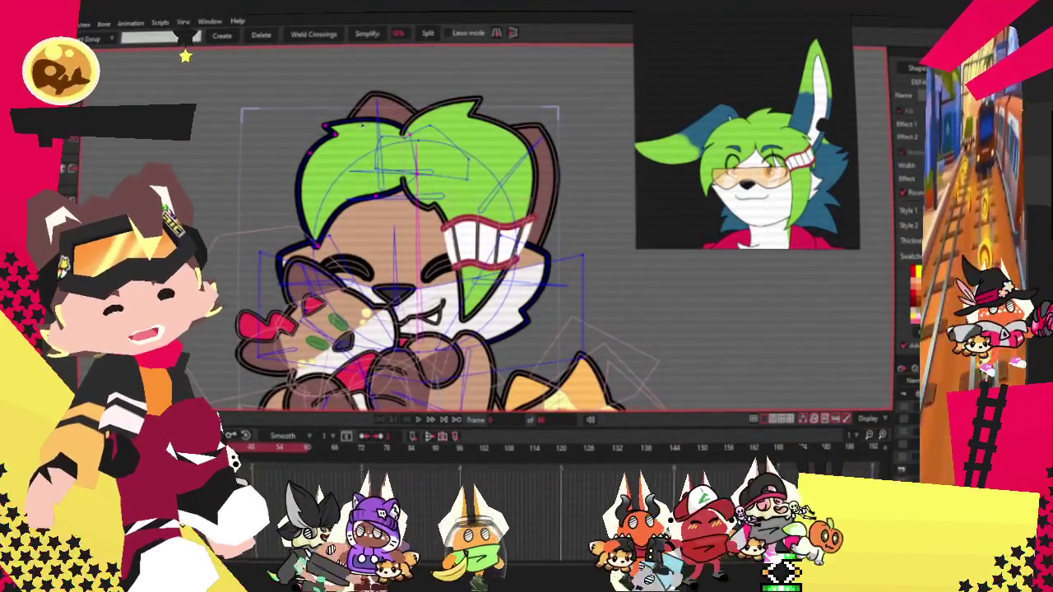
pyautogui.press('i')
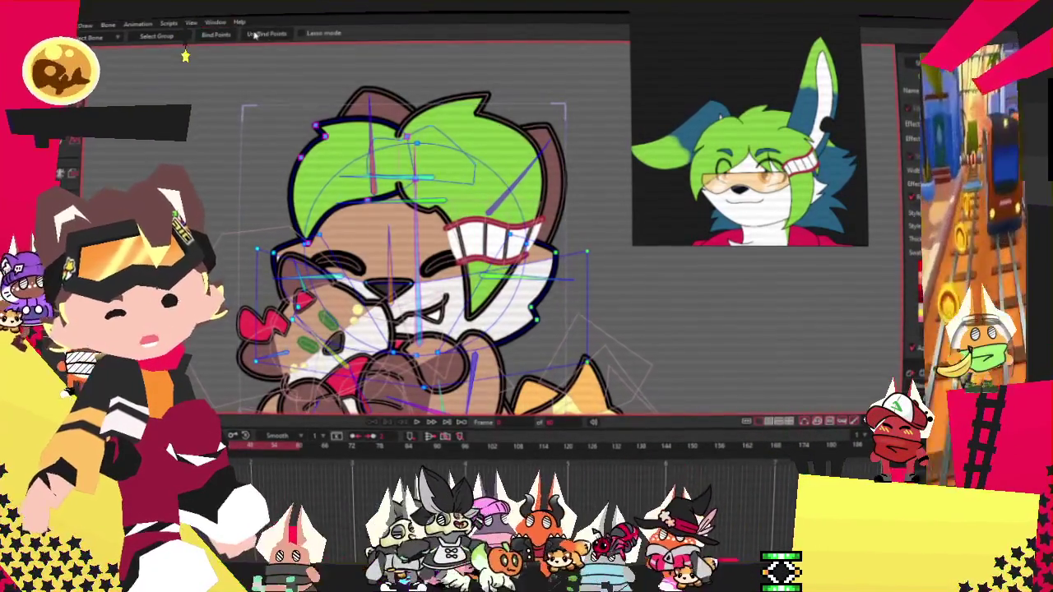
# Step: Jump to a posed frame and play then stop the animation to check the hair
pyautogui.click(431, 447)
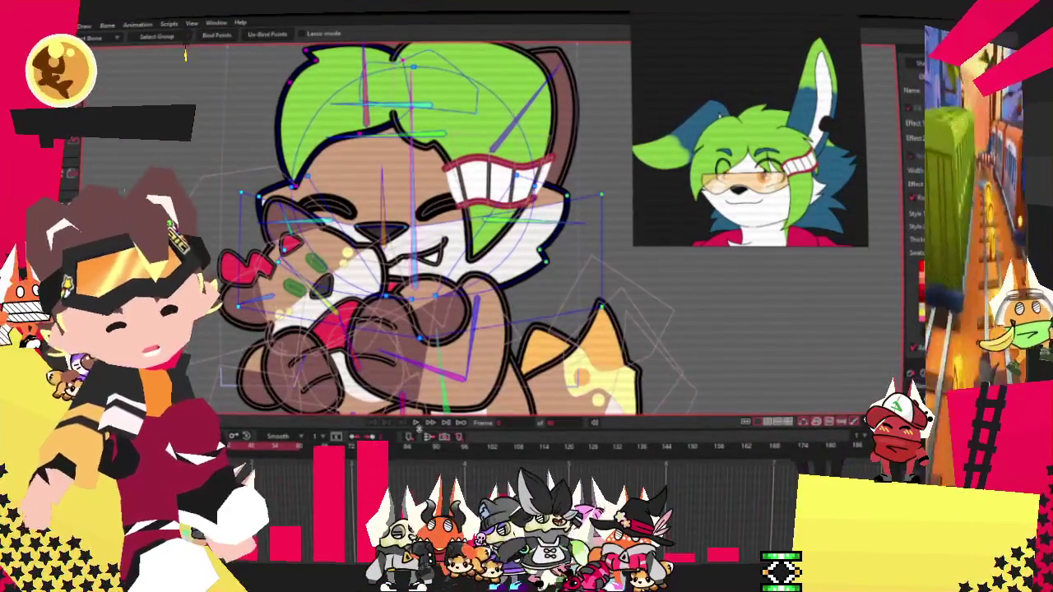
pyautogui.click(418, 423)
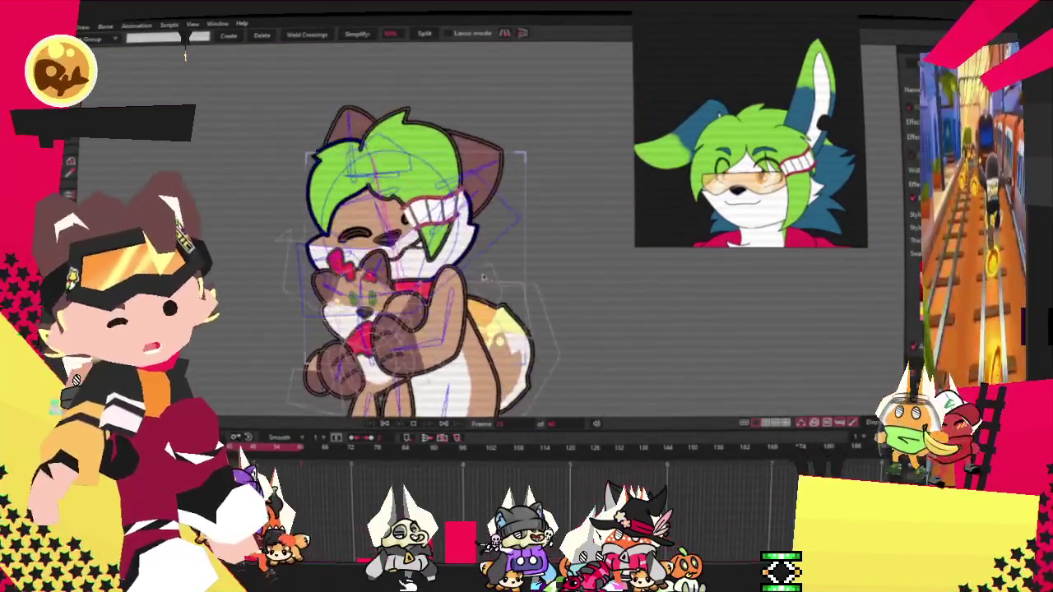
pyautogui.click(411, 423)
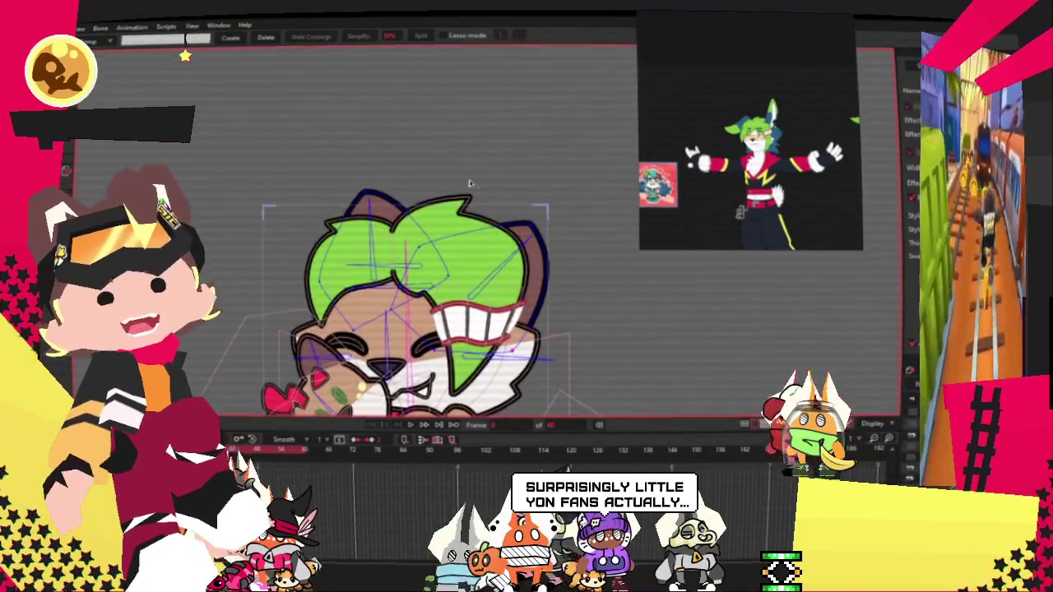
# Step: Move the brown ear's tip point and narrow its outline toward the tip
pyautogui.press('a')
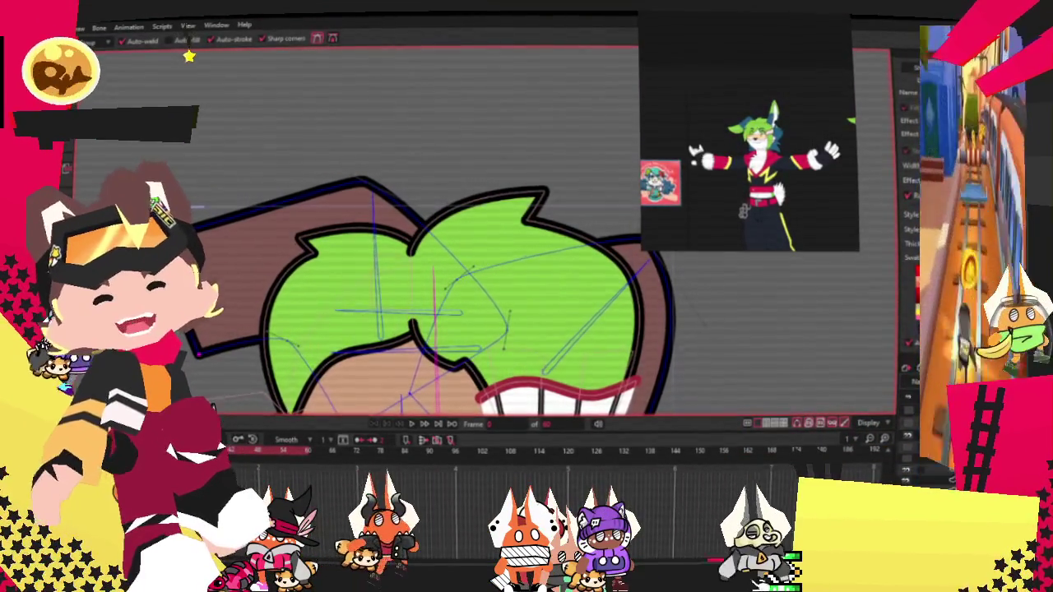
pyautogui.press('c')
pyautogui.scroll(3, 415, 346)
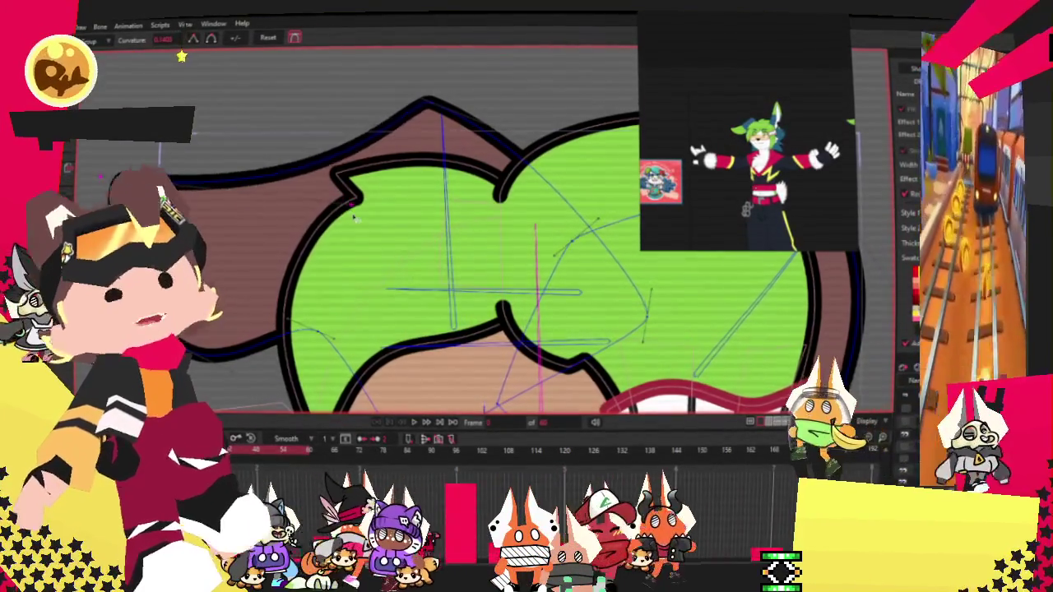
pyautogui.scroll(-4, 325, 245)
pyautogui.scroll(3, 296, 165)
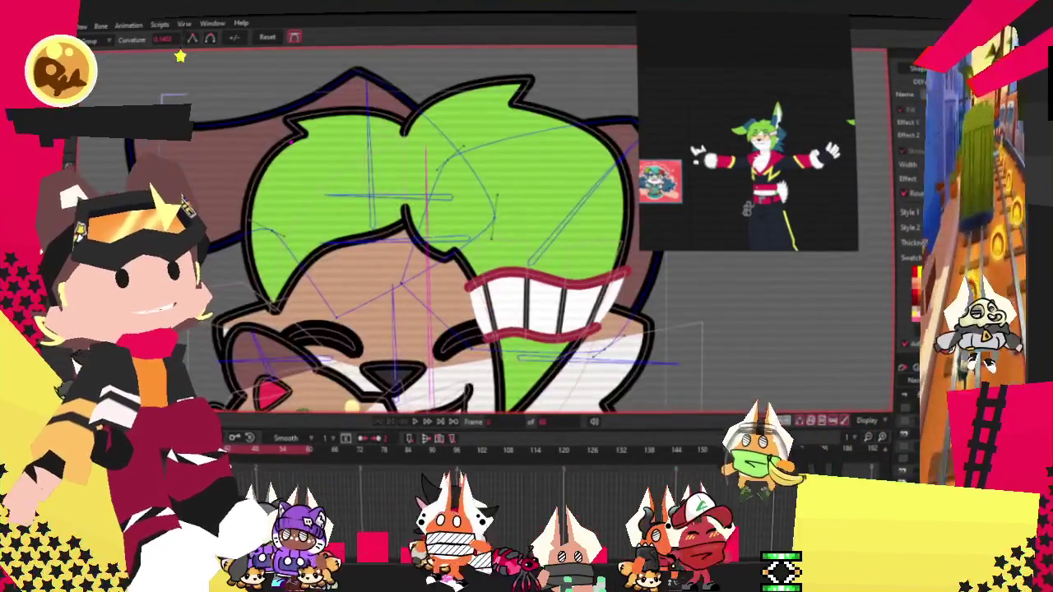
pyautogui.press('t')
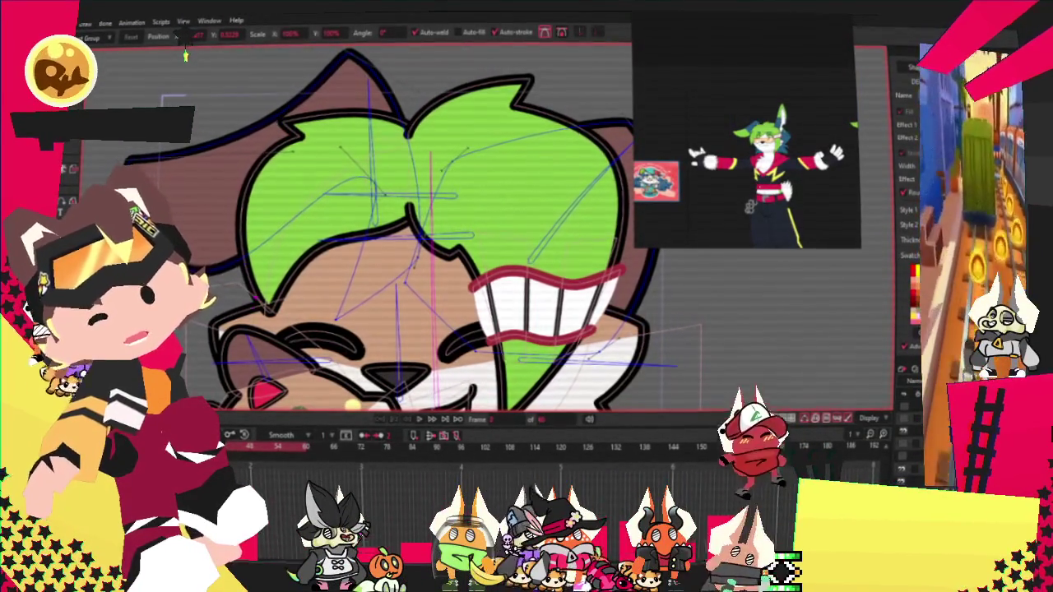
pyautogui.moveTo(400, 94); pyautogui.dragTo(340, 102)
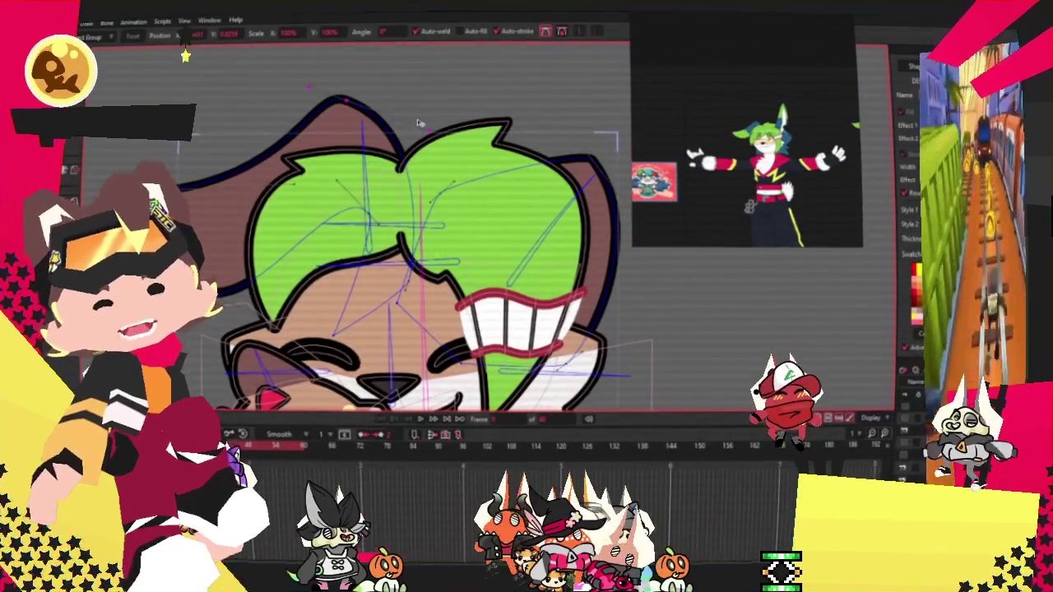
pyautogui.moveTo(403, 98); pyautogui.dragTo(325, 97)
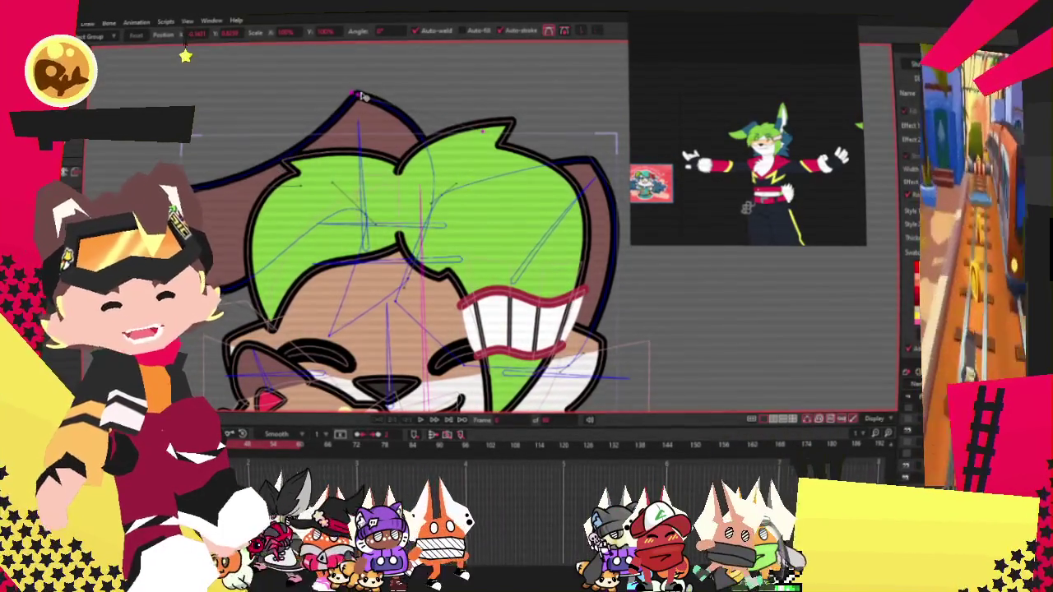
# Step: Stretch the pink line higher over the hair and pull the left ear's top edge up
pyautogui.scroll(2, 259, 90)
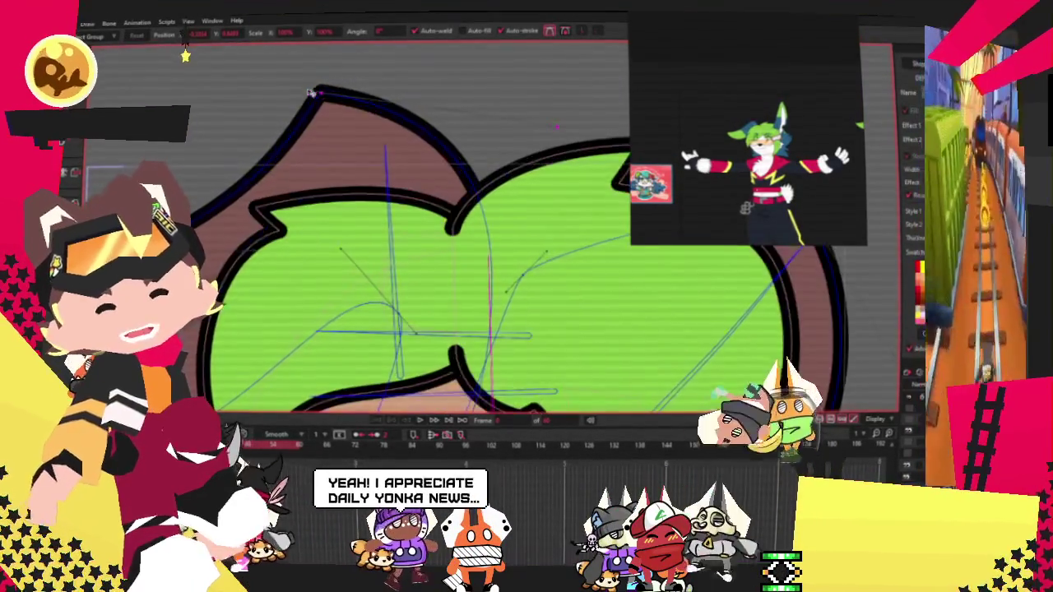
pyautogui.scroll(-2, 317, 103)
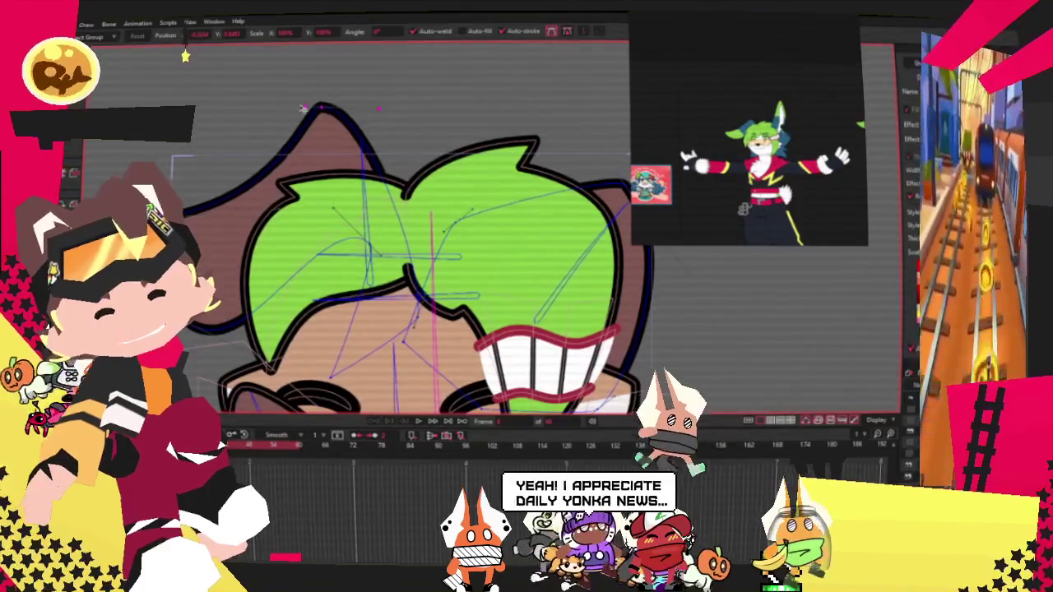
pyautogui.scroll(2, 427, 327)
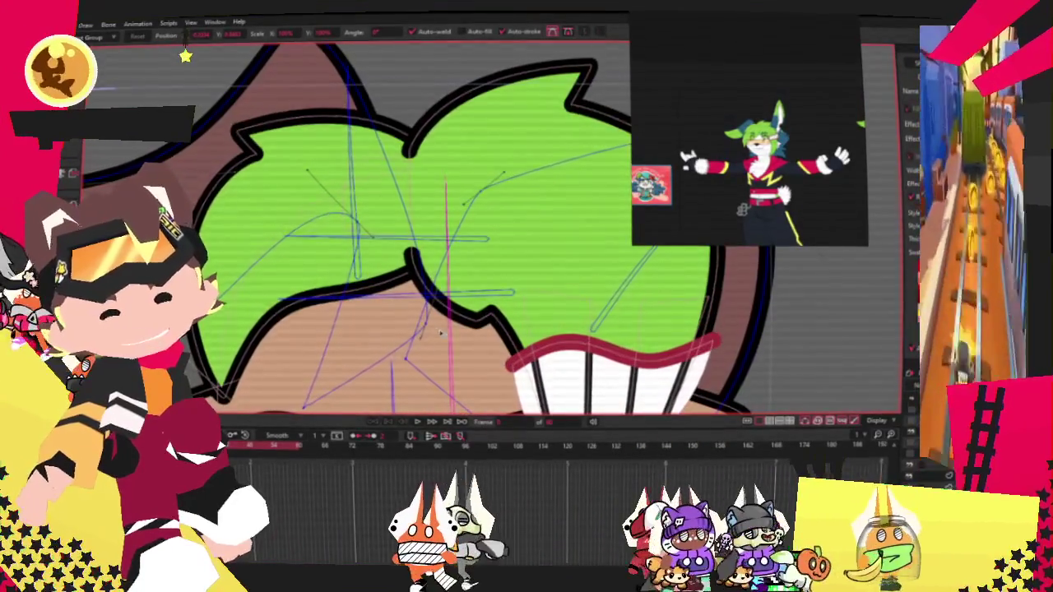
pyautogui.moveTo(445, 182); pyautogui.dragTo(436, 147)
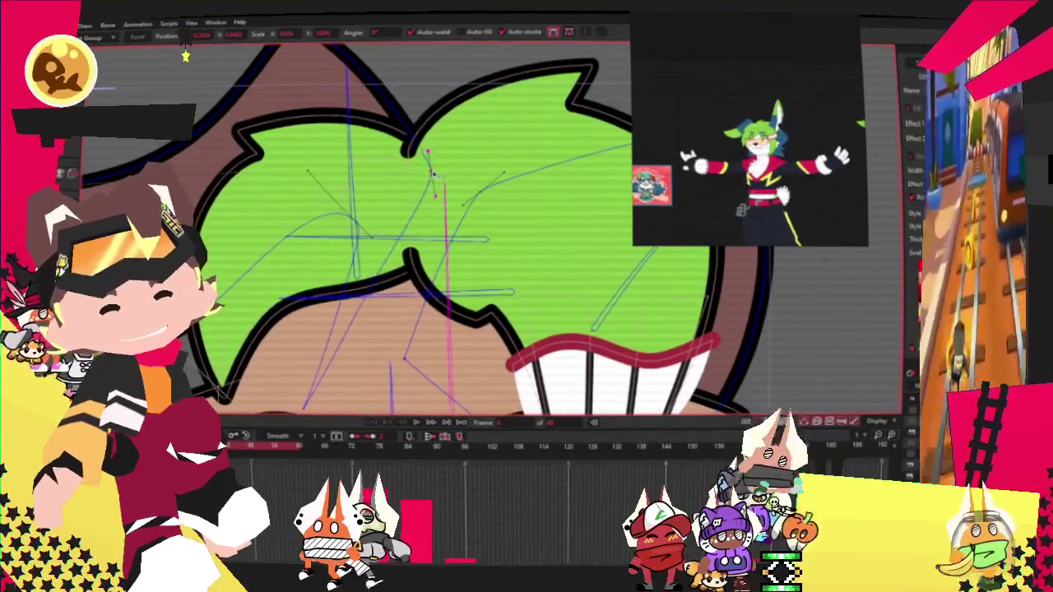
pyautogui.scroll(-3, 441, 167)
pyautogui.scroll(3, 317, 262)
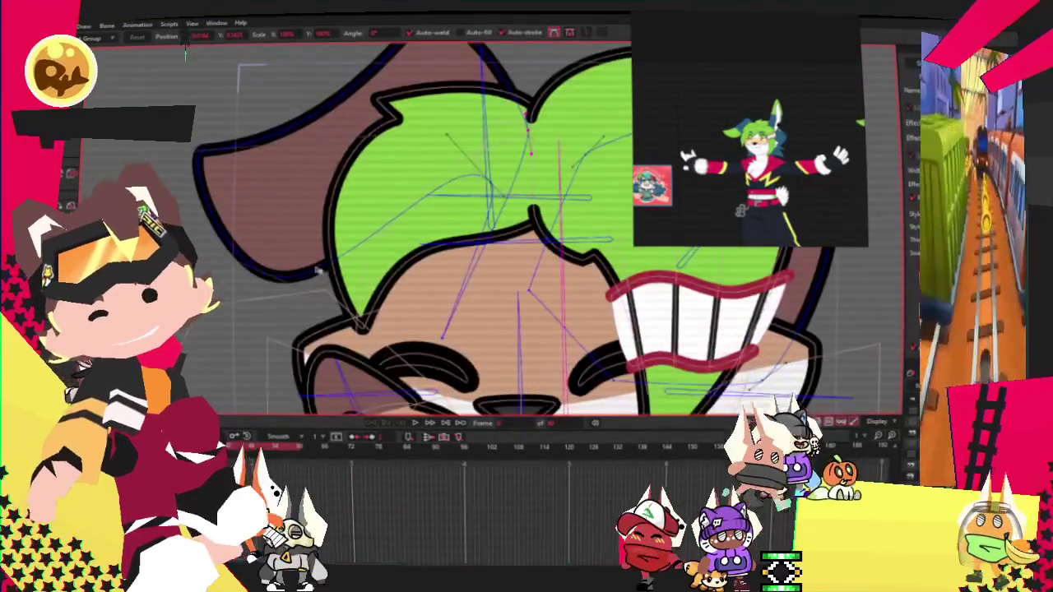
pyautogui.moveTo(204, 151)
pyautogui.mouseDown()
pyautogui.moveTo(197, 122)
pyautogui.moveTo(228, 259)
pyautogui.mouseUp()
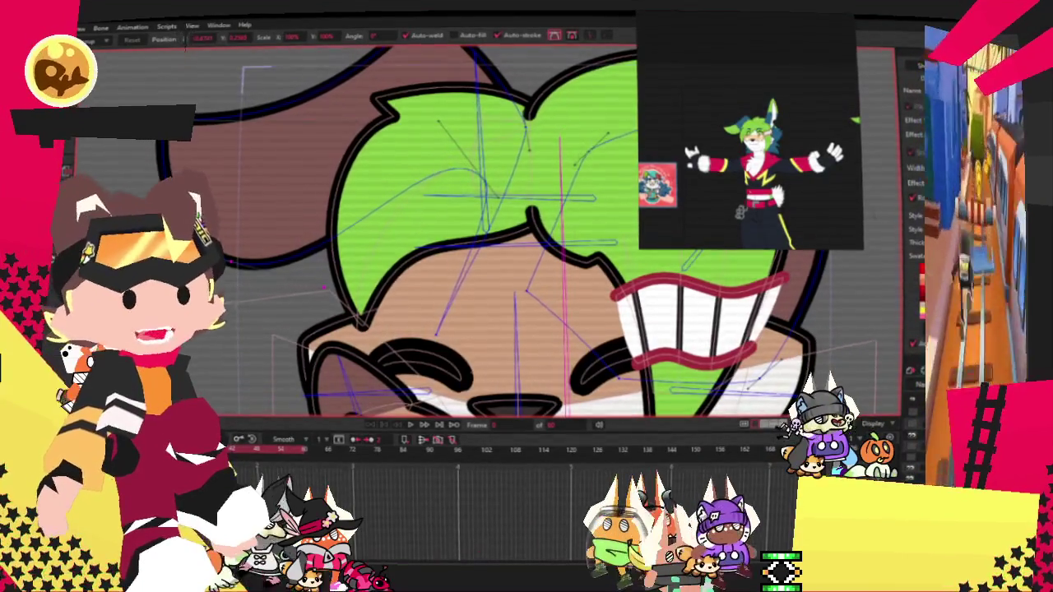
# Step: Select the blue circular ear shape
pyautogui.press('g')
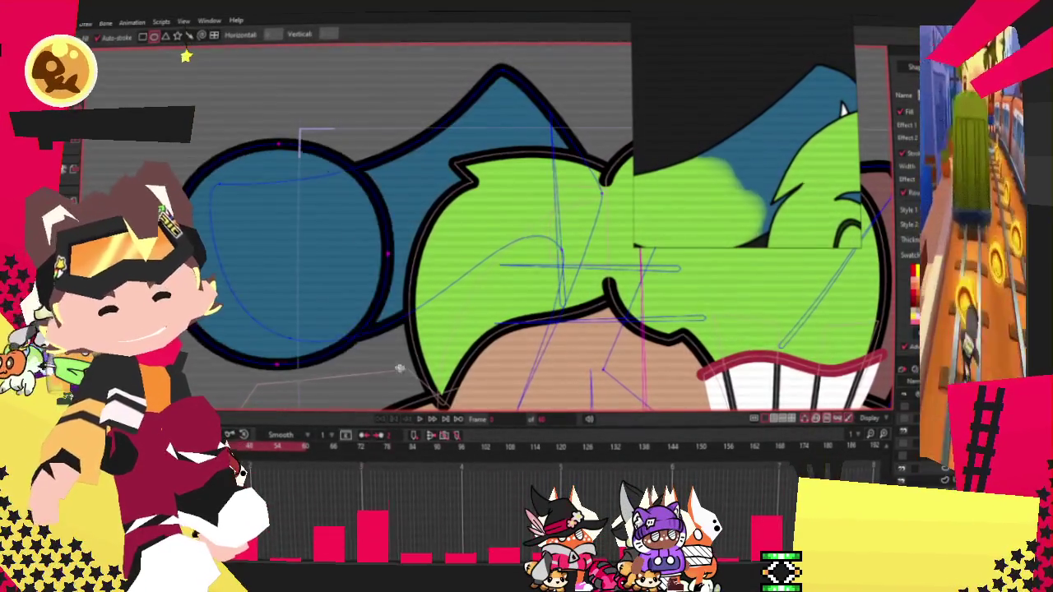
pyautogui.click(280, 219)
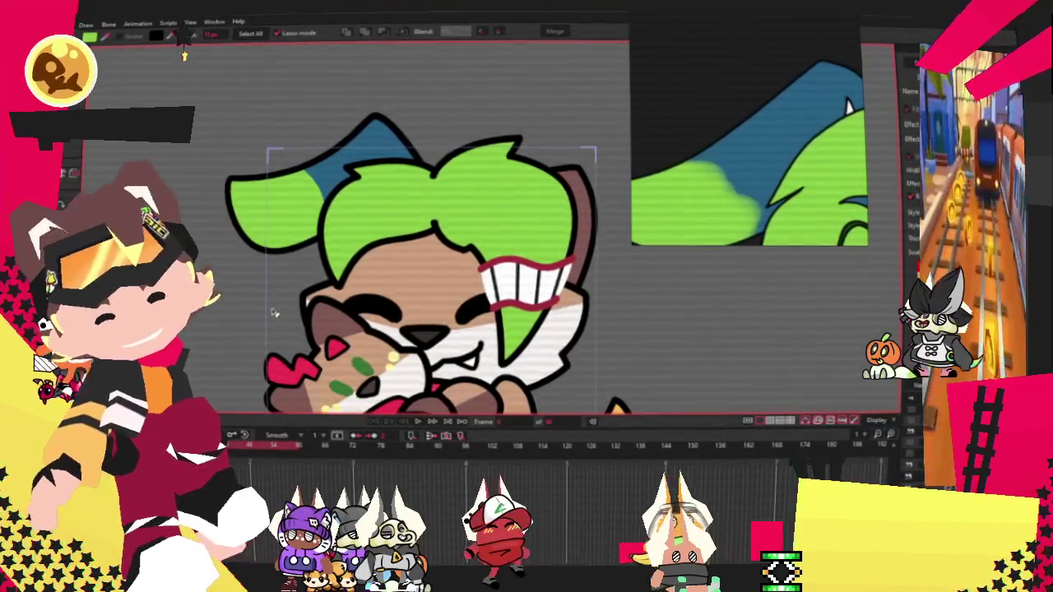
pyautogui.scroll(-2, 273, 319)
# Step: Flatten the curve on the ear's right side to form a smoother pointed outline
pyautogui.press('t')
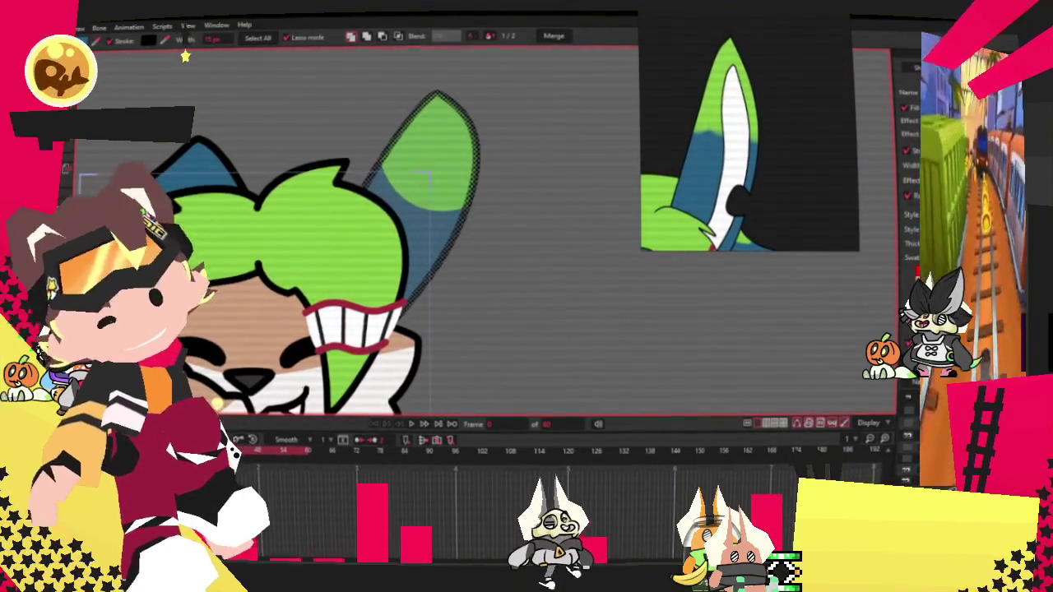
pyautogui.press('t')
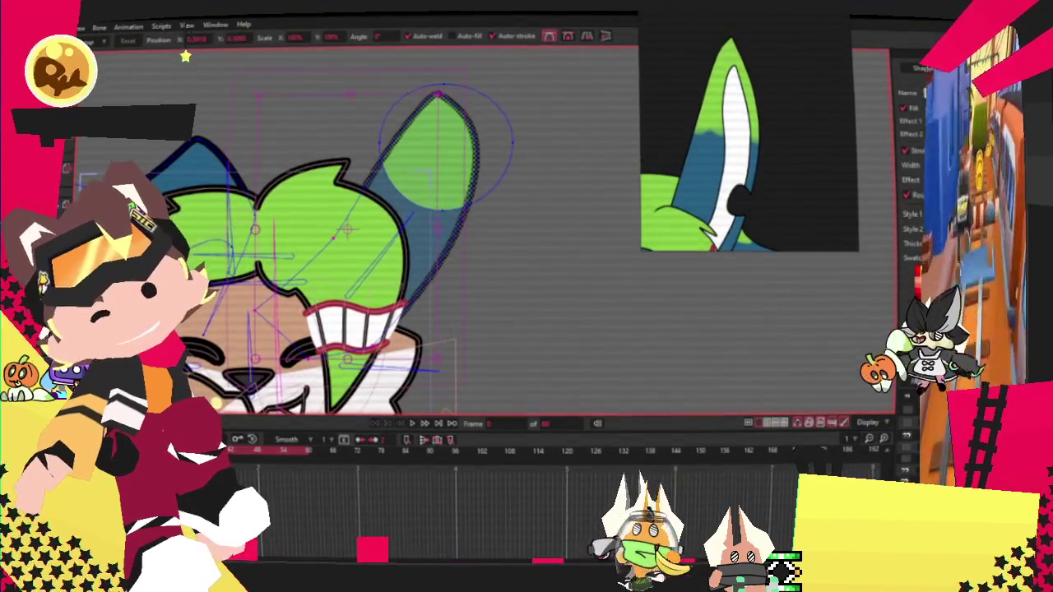
pyautogui.press('g')
pyautogui.scroll(3, 420, 86)
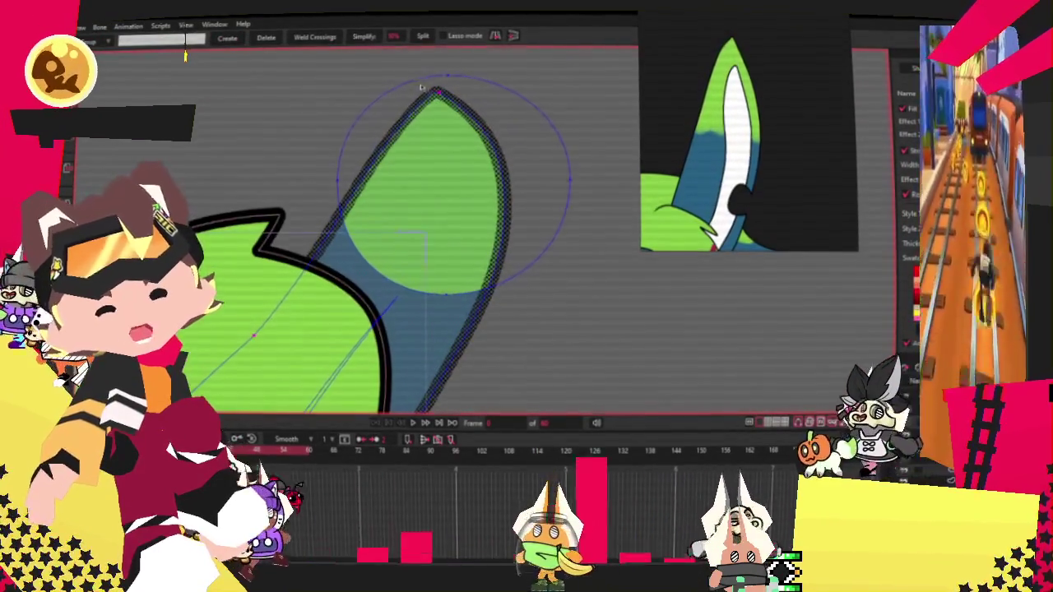
pyautogui.scroll(2, 420, 85)
pyautogui.scroll(-3, 488, 226)
pyautogui.scroll(3, 380, 195)
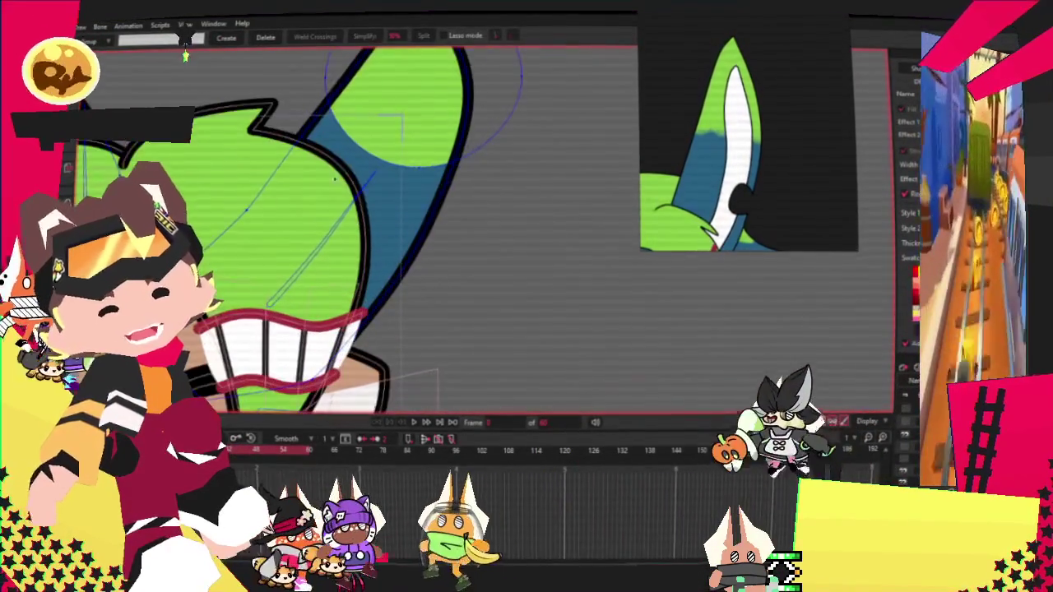
pyautogui.press('c')
pyautogui.scroll(-2, 444, 140)
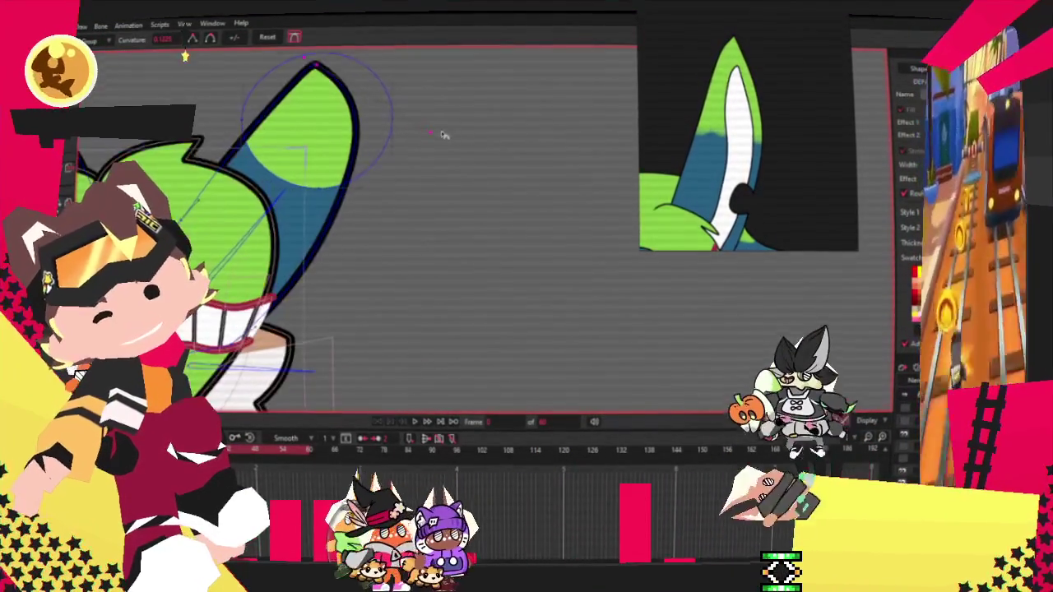
pyautogui.moveTo(448, 132); pyautogui.dragTo(409, 189)
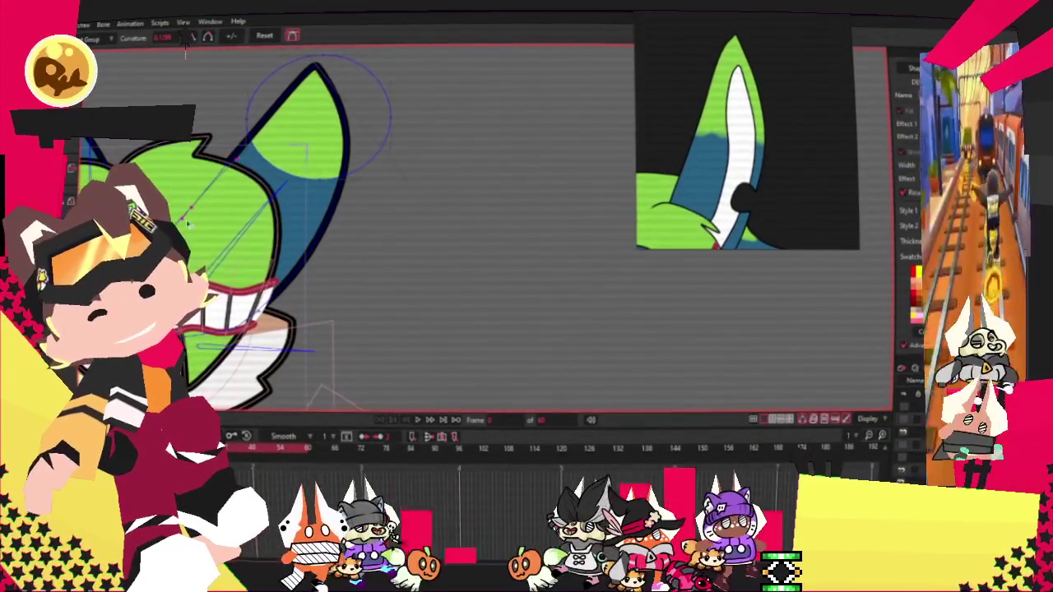
pyautogui.scroll(1, 395, 150)
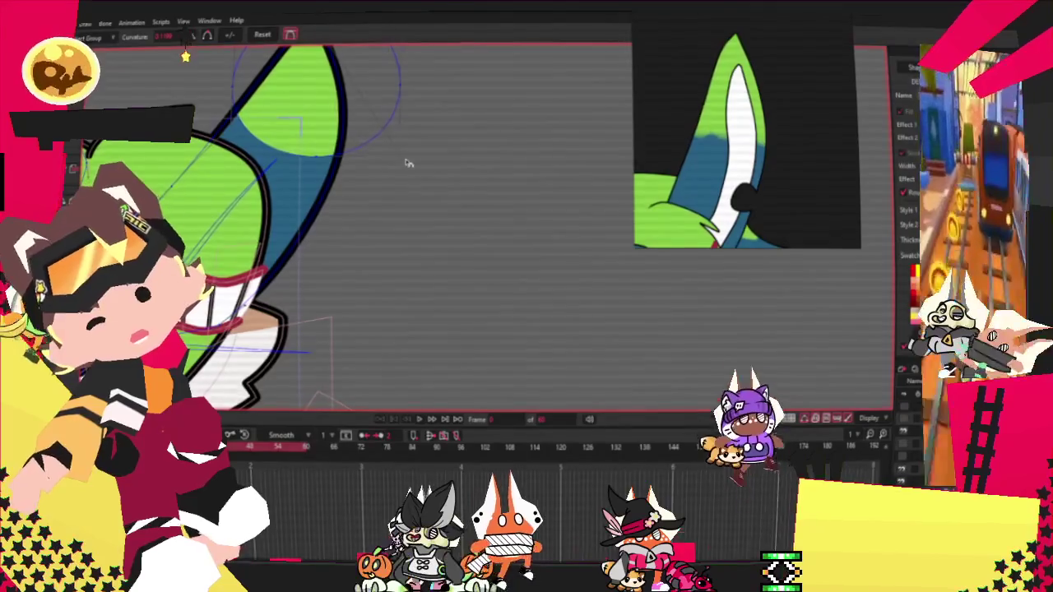
pyautogui.scroll(1, 407, 164)
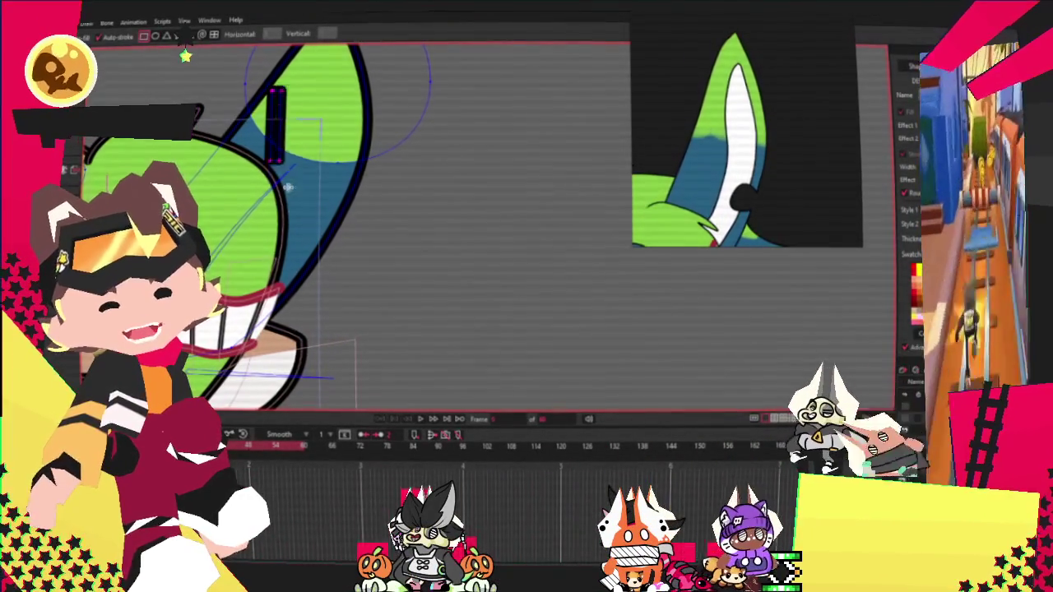
# Step: Select the new rectangle inside the ear together with the ear shape for reshaping
pyautogui.press('g')
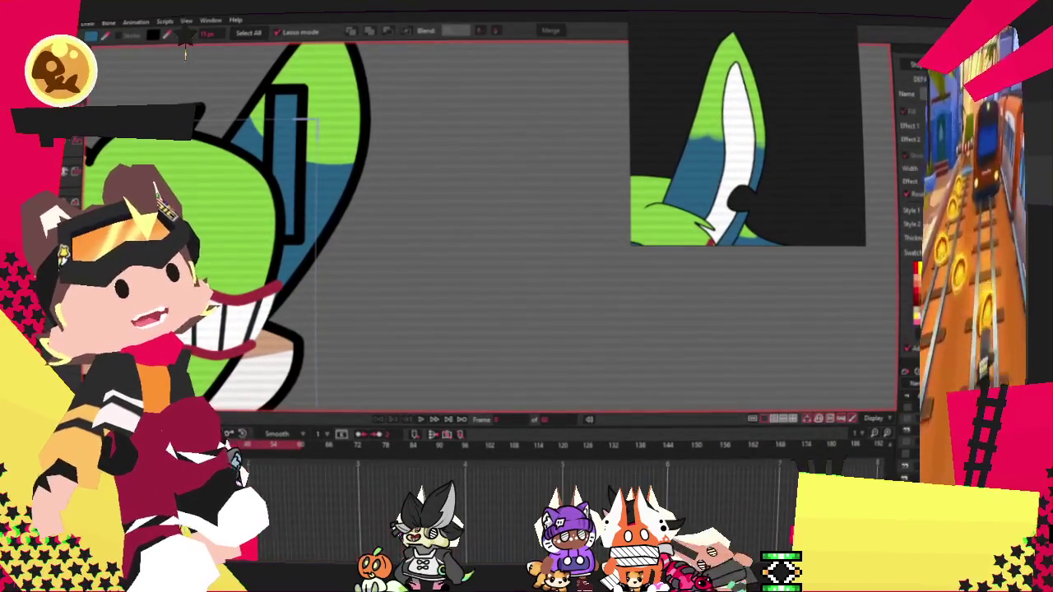
pyautogui.click(292, 152)
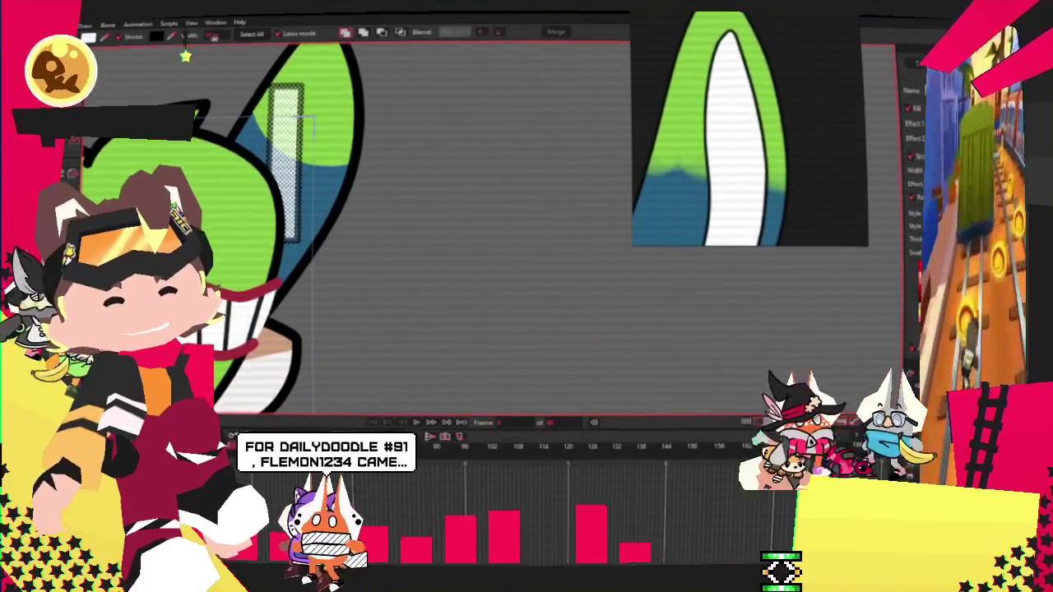
pyautogui.hotkey('ctrl', 'a')
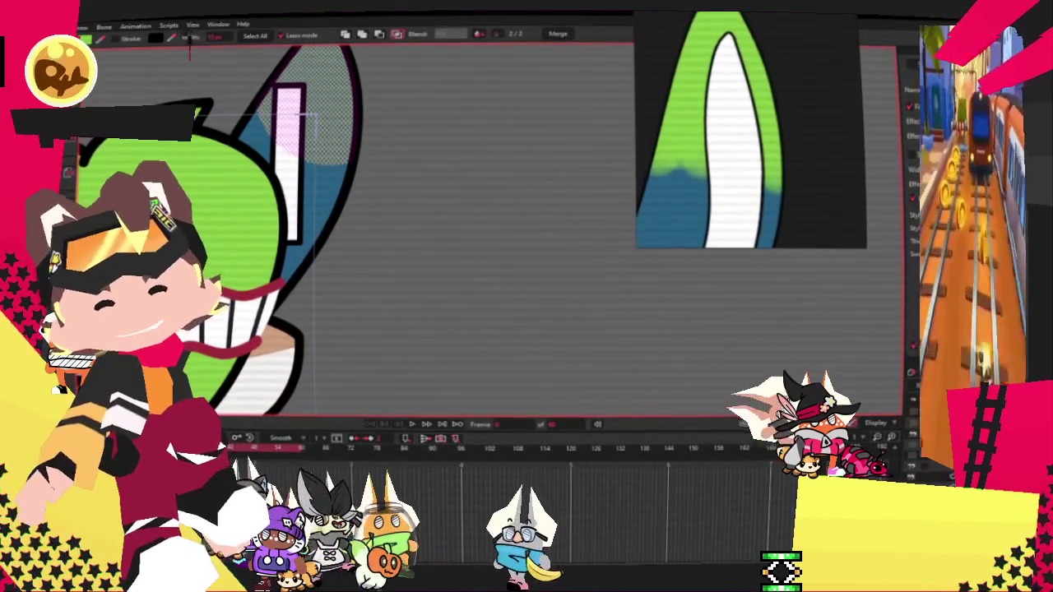
pyautogui.press('t')
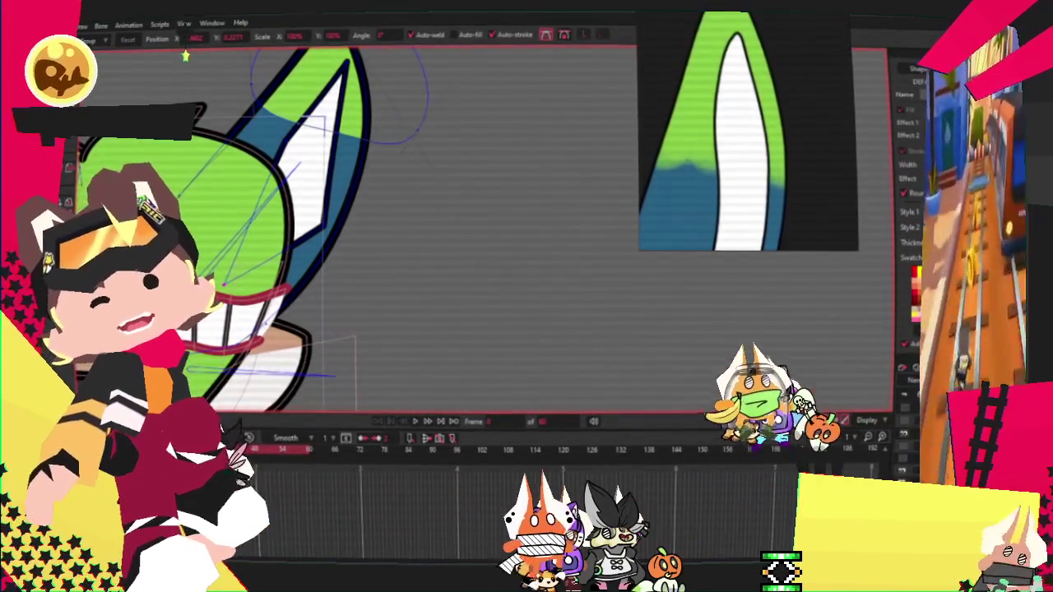
# Step: Curve the white inner ear's edge near the tip
pyautogui.scroll(2, 310, 212)
pyautogui.press('c')
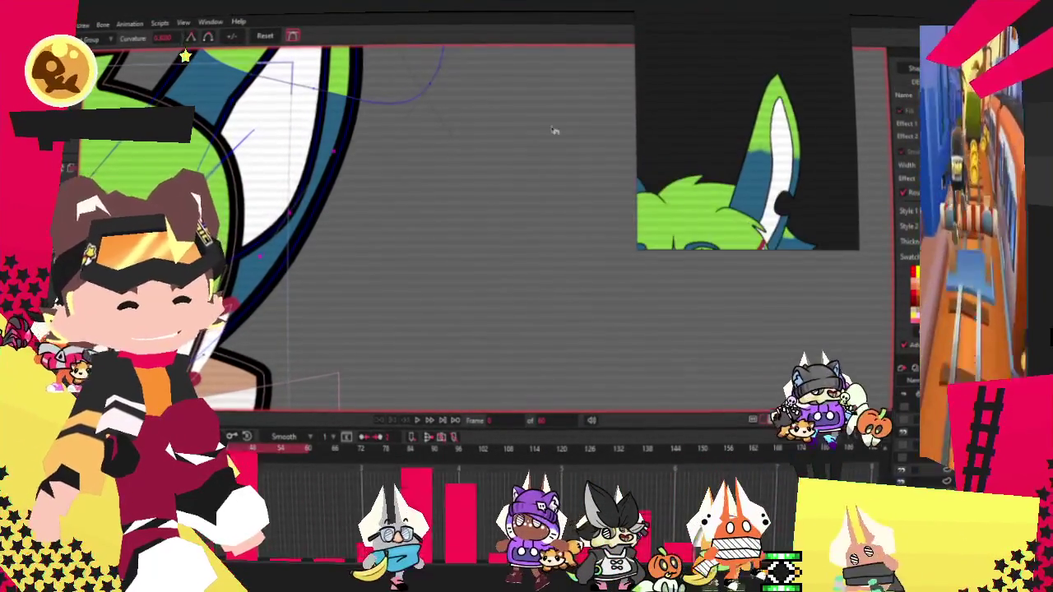
pyautogui.scroll(2, 251, 261)
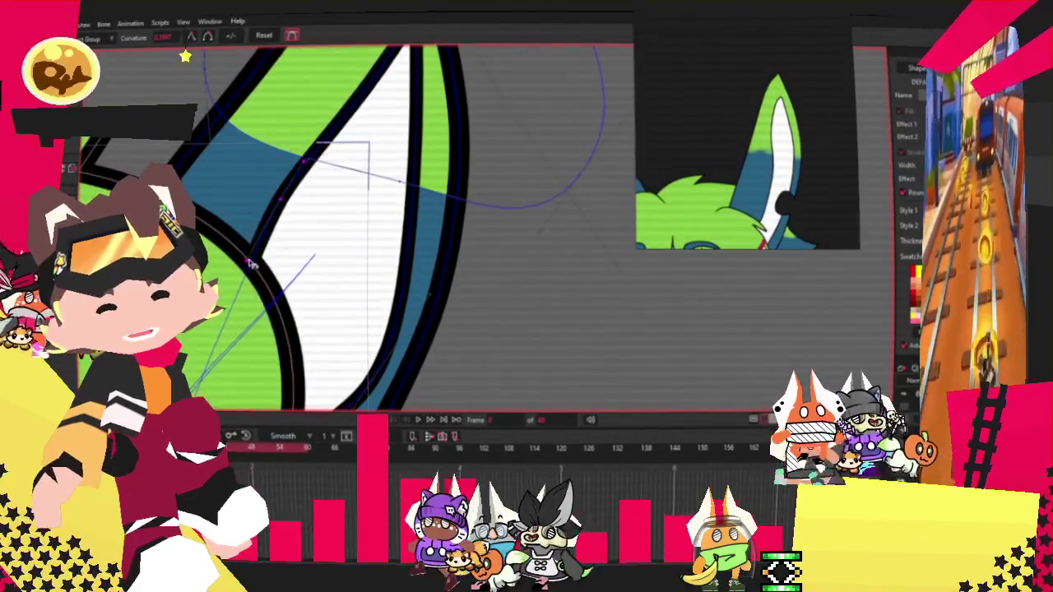
pyautogui.scroll(-2, 247, 339)
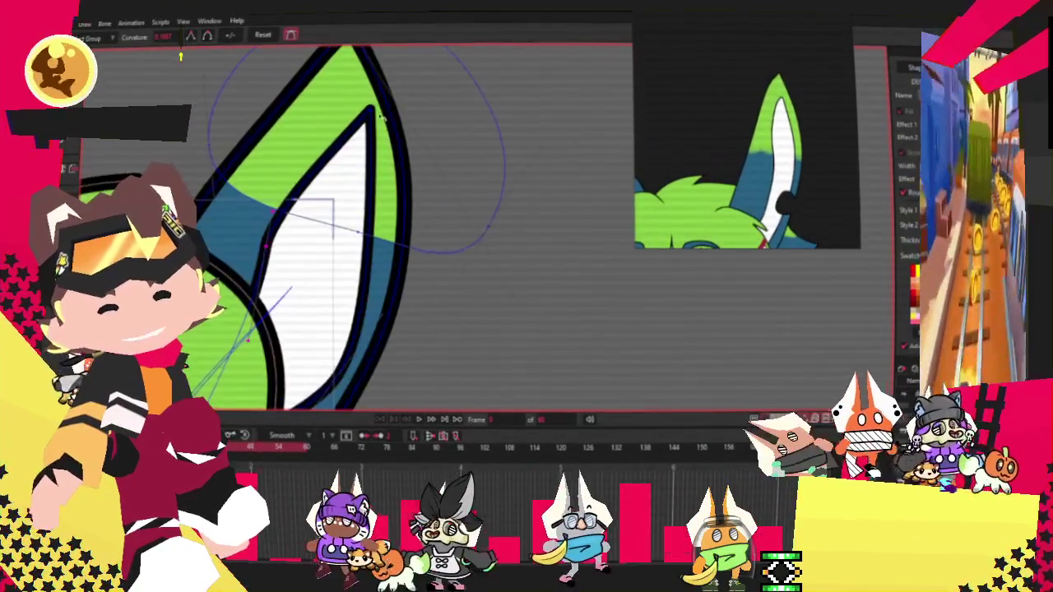
pyautogui.moveTo(374, 119); pyautogui.dragTo(477, 159)
# Step: Zoom in and out around the ear to inspect the slim white inner-ear shape
pyautogui.press('t')
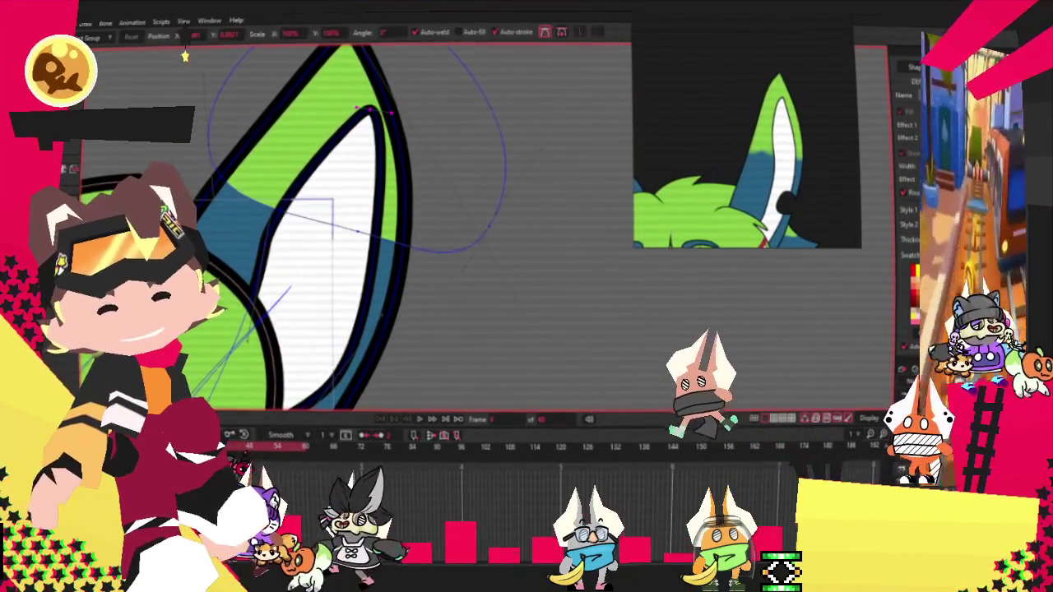
pyautogui.scroll(1, 323, 107)
pyautogui.scroll(-2, 352, 121)
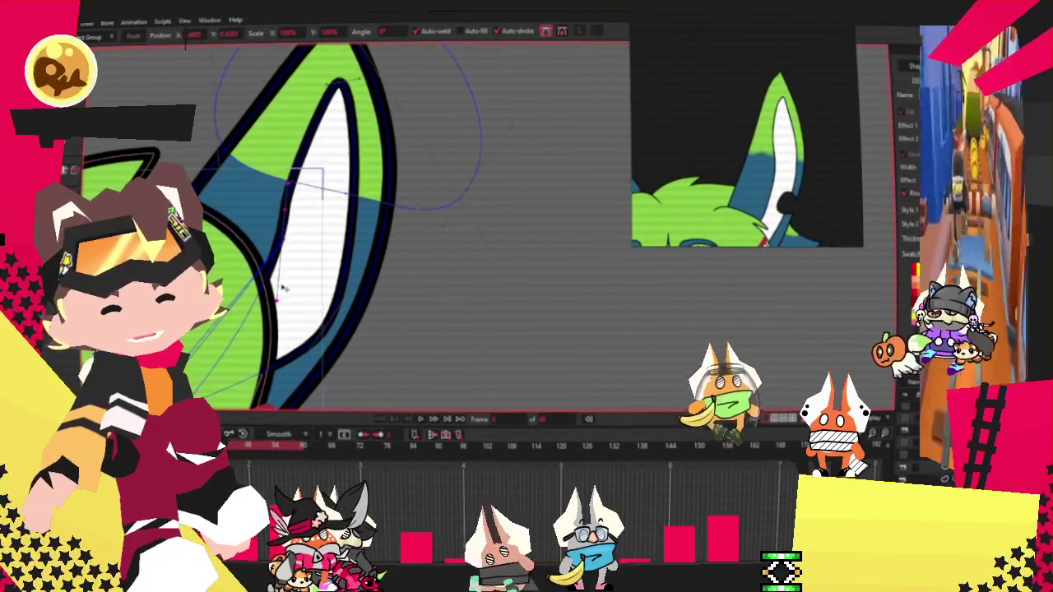
pyautogui.scroll(2, 315, 200)
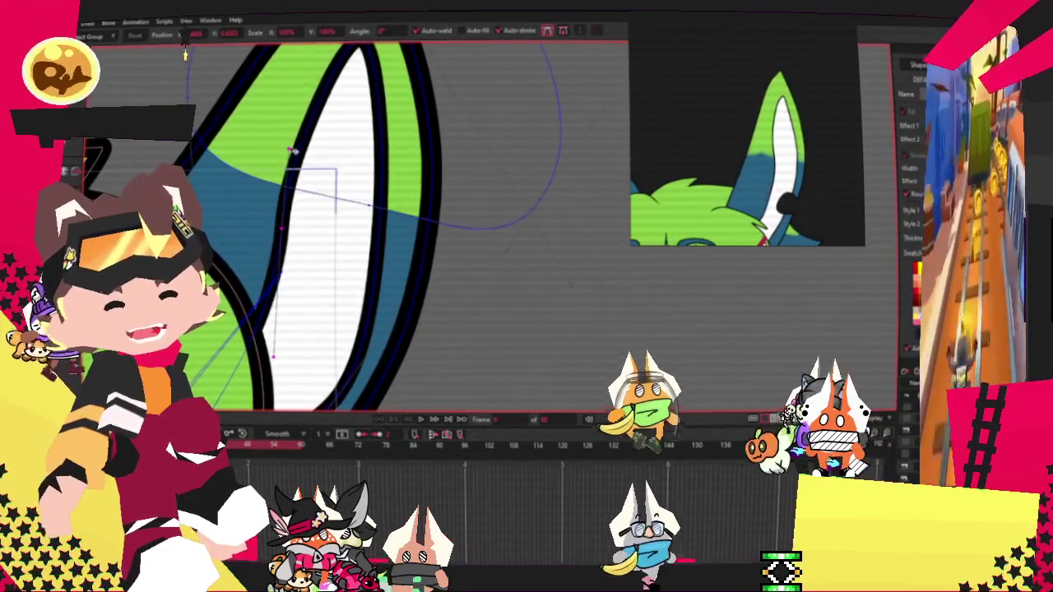
pyautogui.scroll(-2, 317, 137)
pyautogui.scroll(1, 359, 331)
pyautogui.scroll(-1, 359, 337)
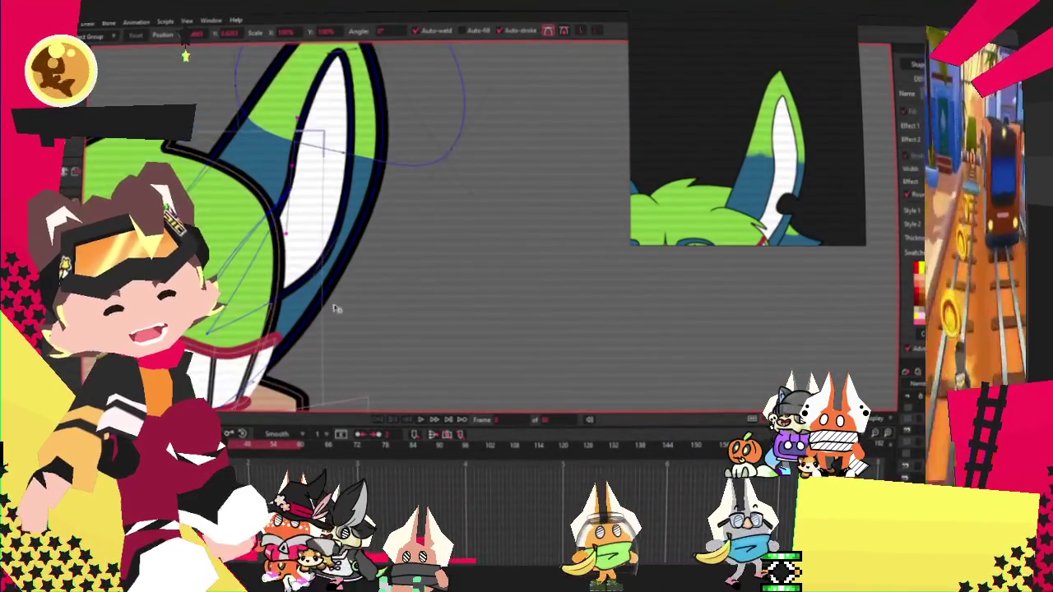
pyautogui.scroll(-2, 346, 329)
pyautogui.scroll(2, 326, 325)
pyautogui.scroll(1, 312, 312)
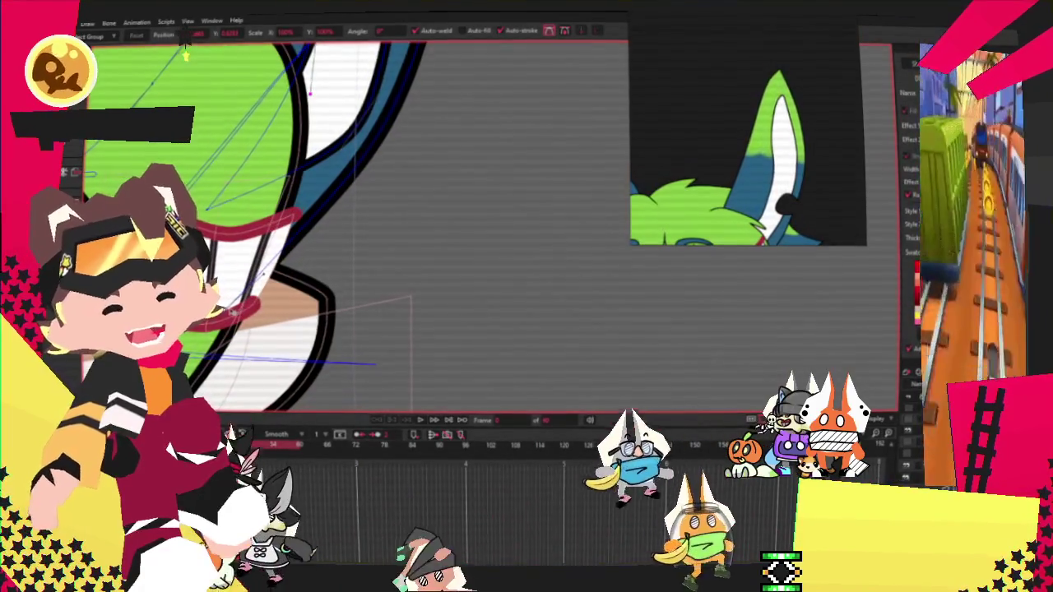
pyautogui.scroll(-2, 329, 165)
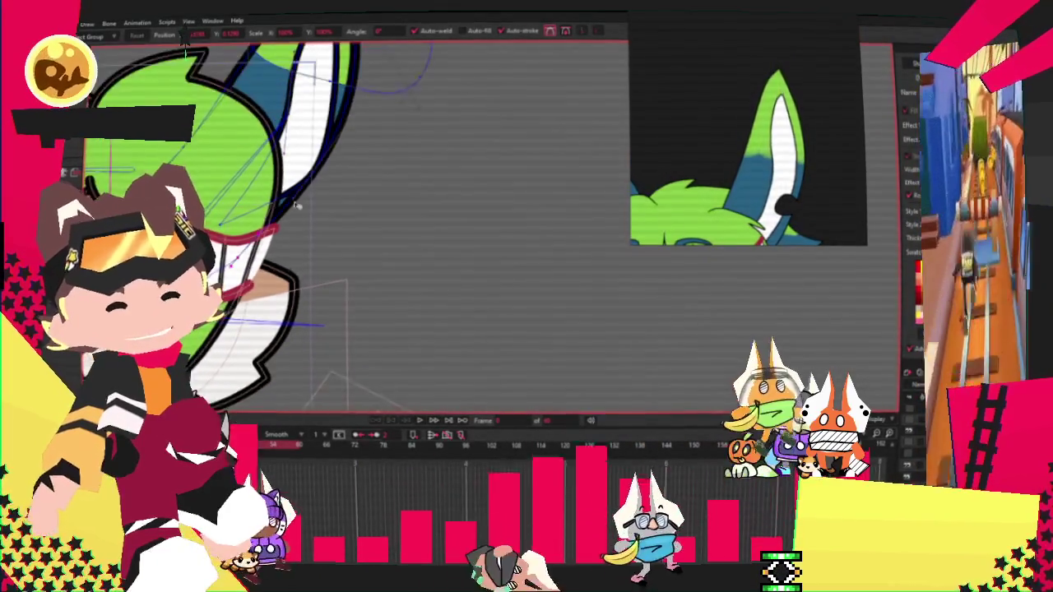
pyautogui.scroll(1, 271, 329)
pyautogui.scroll(1, 283, 282)
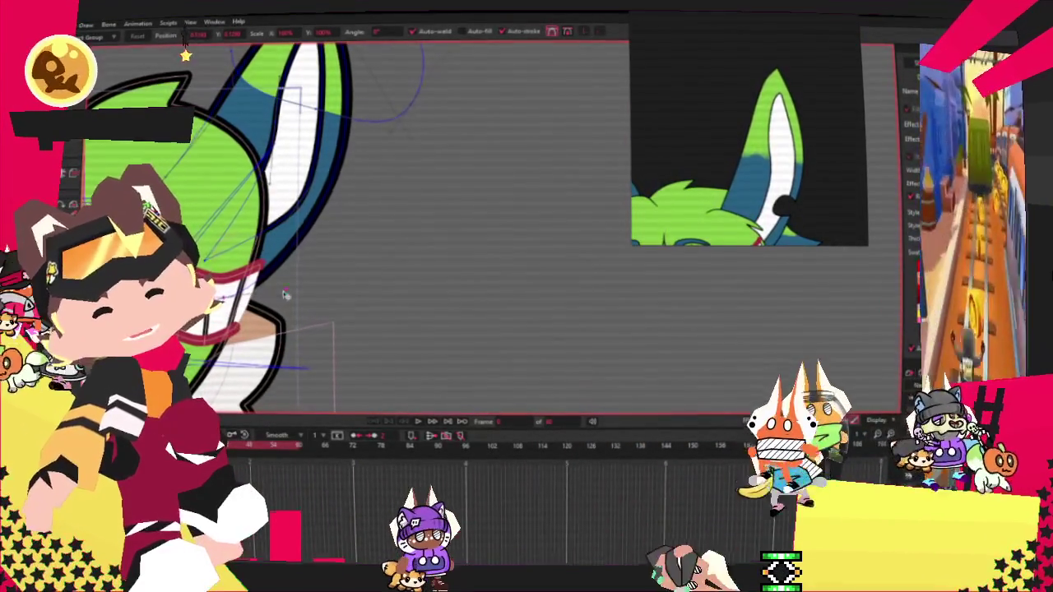
pyautogui.scroll(2, 283, 285)
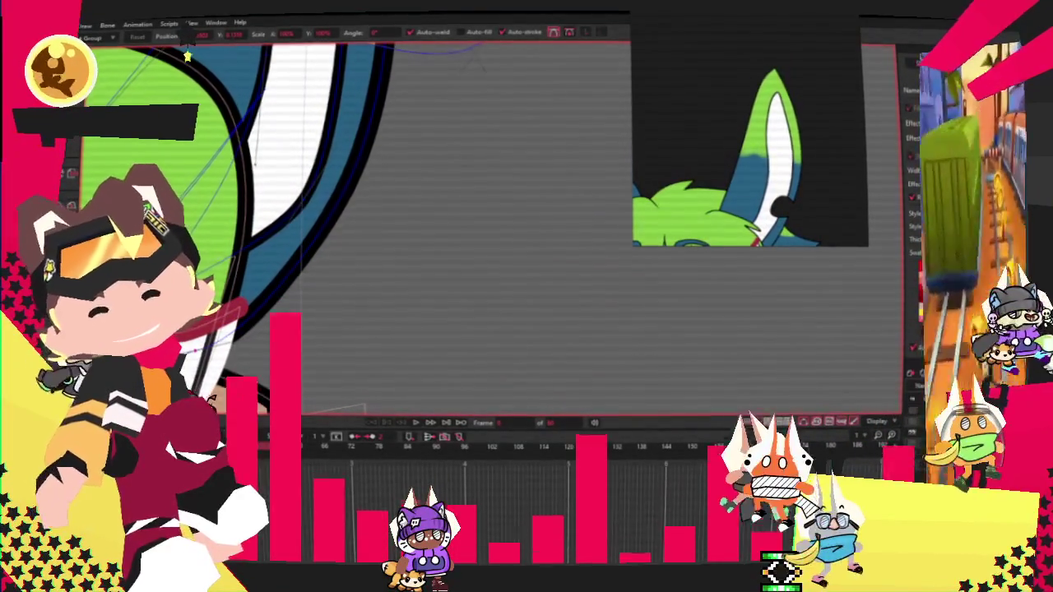
# Step: Draw a green circle at the ear base, make it a combining cut-out shape, and delete the stray circle
pyautogui.press('r')
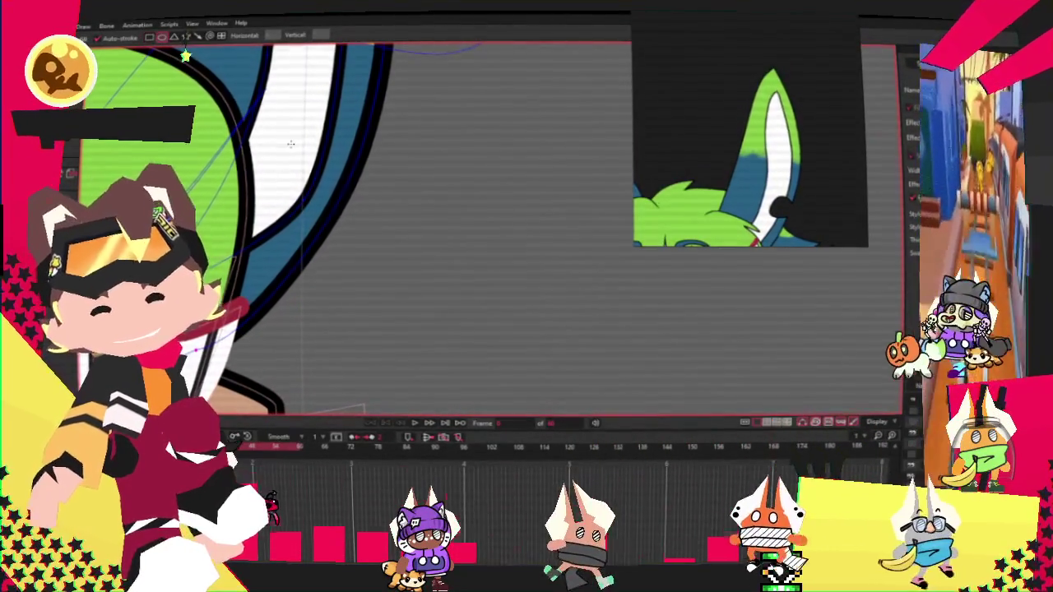
pyautogui.moveTo(297, 145); pyautogui.dragTo(393, 245)
pyautogui.press('t')
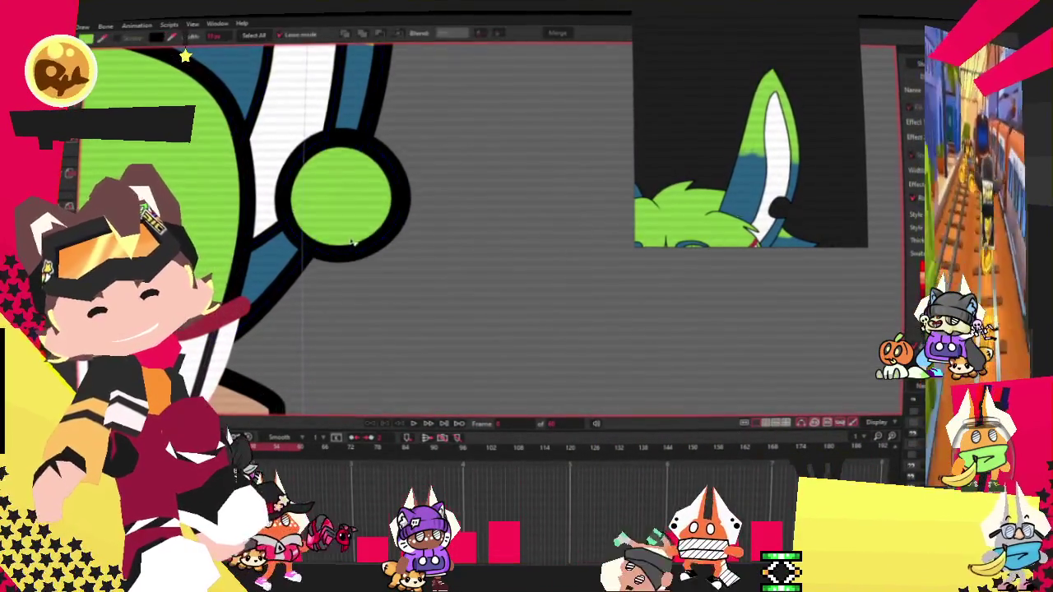
pyautogui.click(354, 242)
pyautogui.click(380, 35)
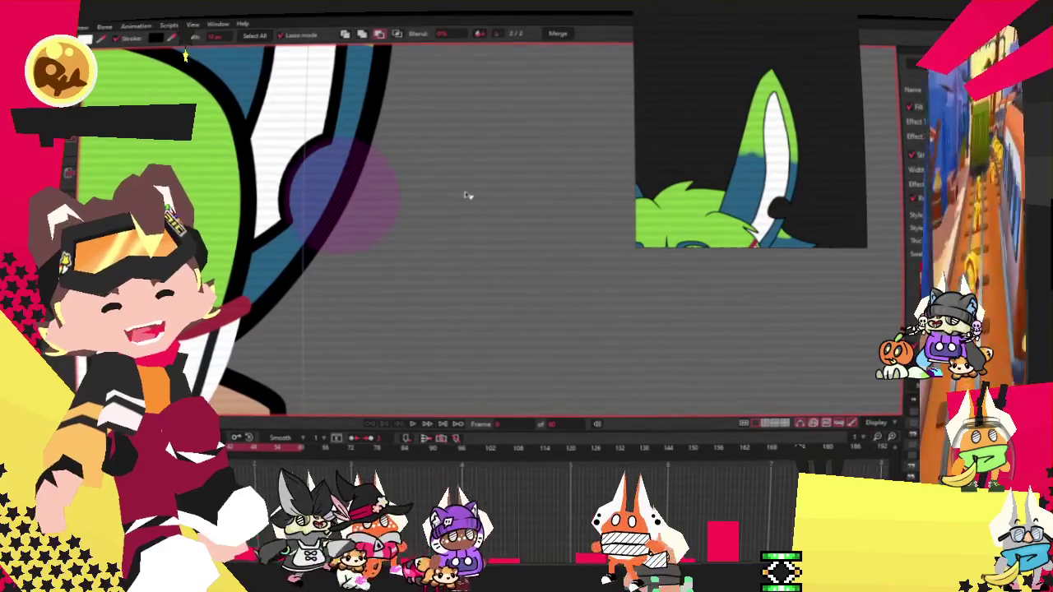
pyautogui.press('Delete')
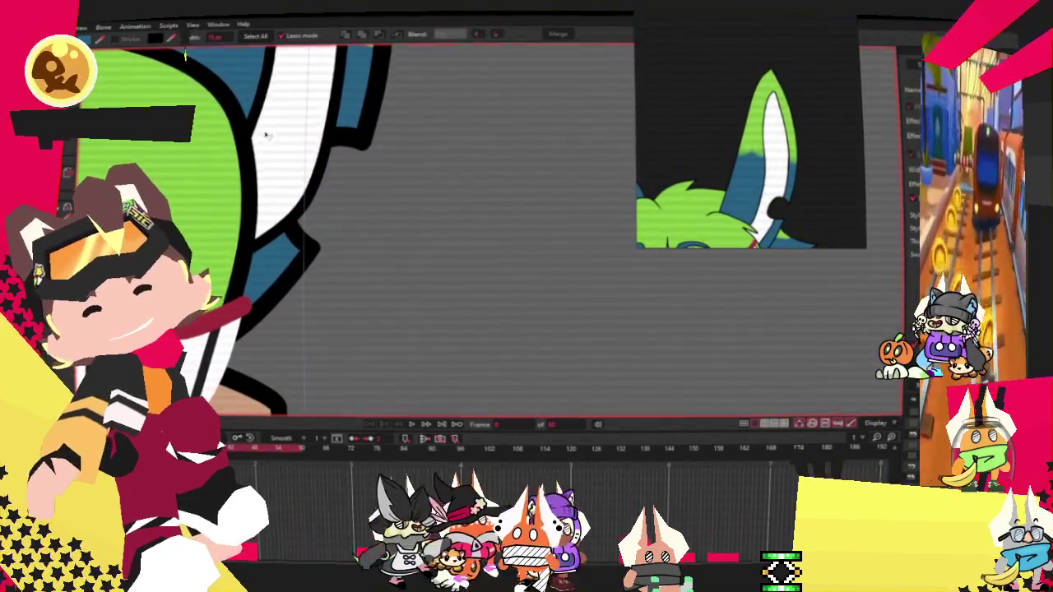
# Step: Apply the combine mode to the white inner-ear shape and pick the notch circle for adjusting
pyautogui.click(262, 142)
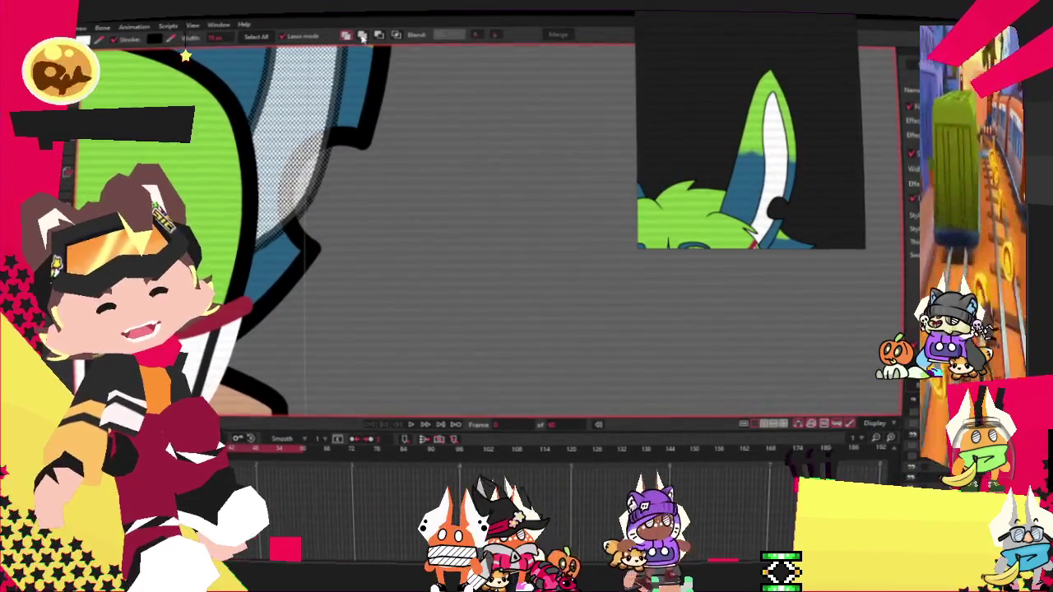
pyautogui.click(379, 35)
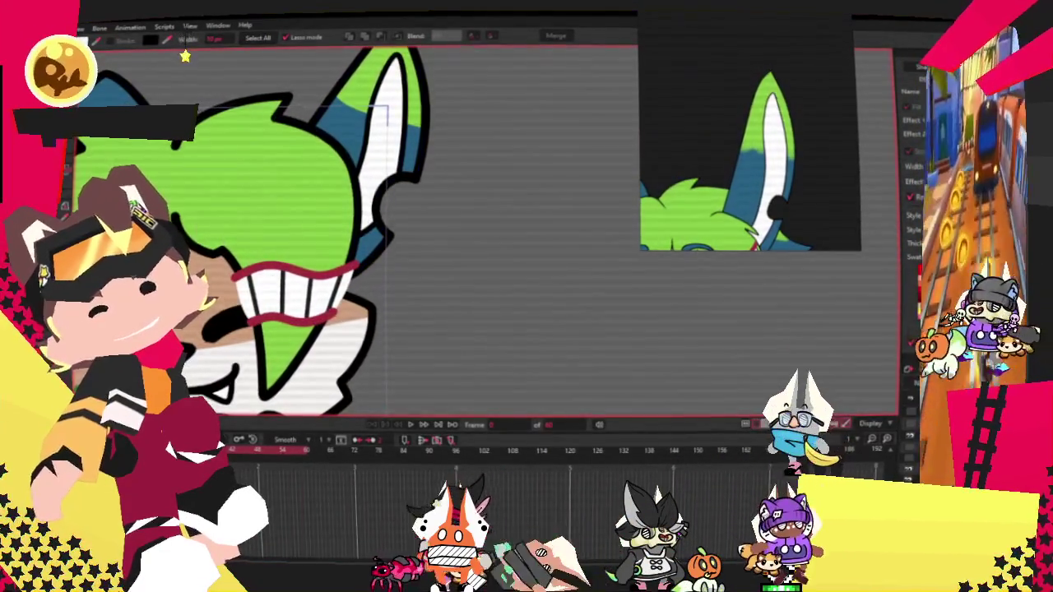
pyautogui.scroll(3, 367, 180)
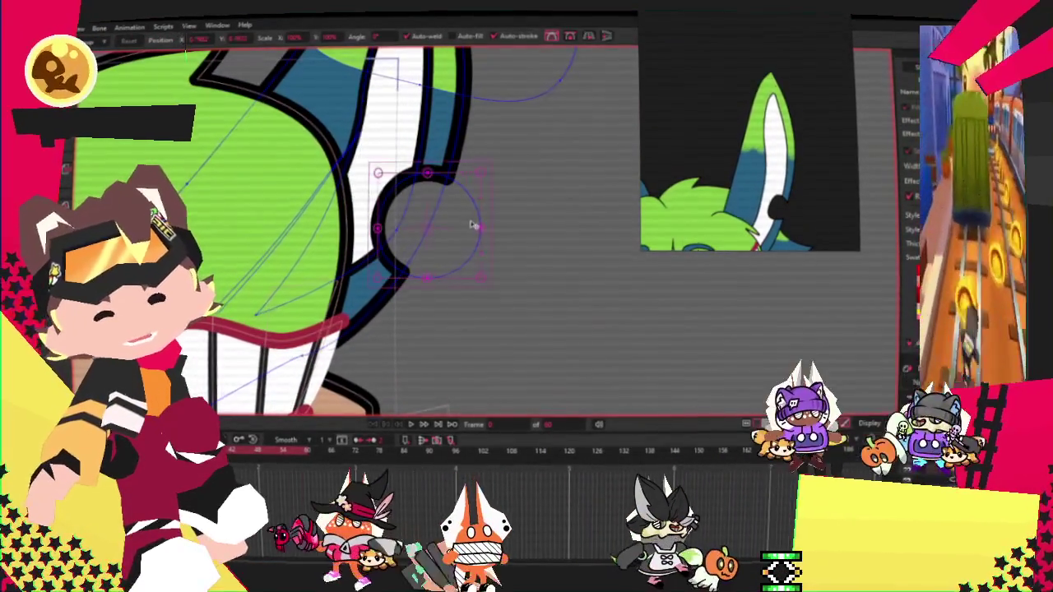
pyautogui.click(418, 227)
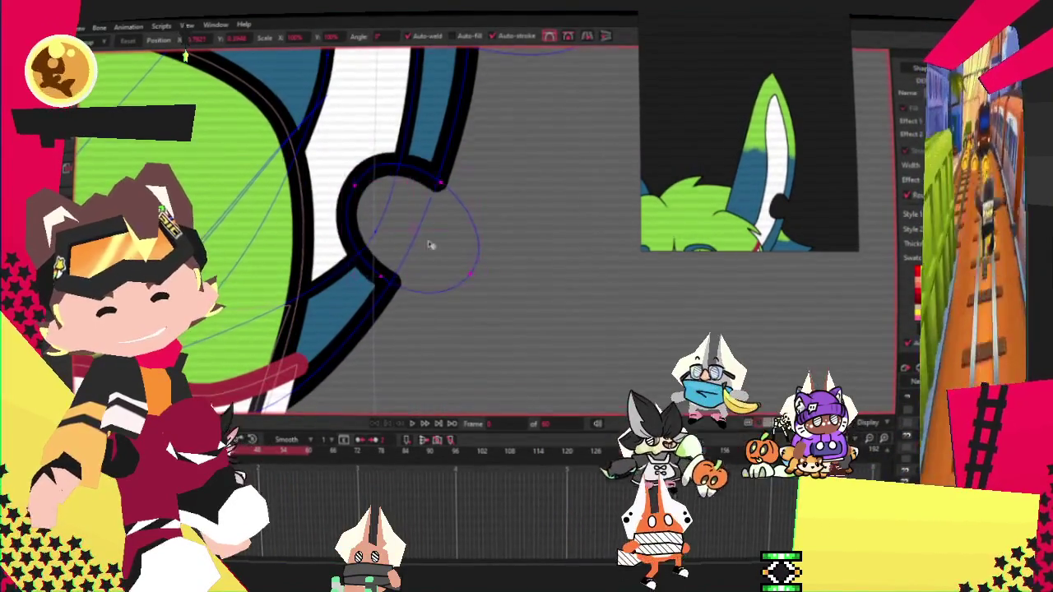
pyautogui.scroll(-2, 424, 256)
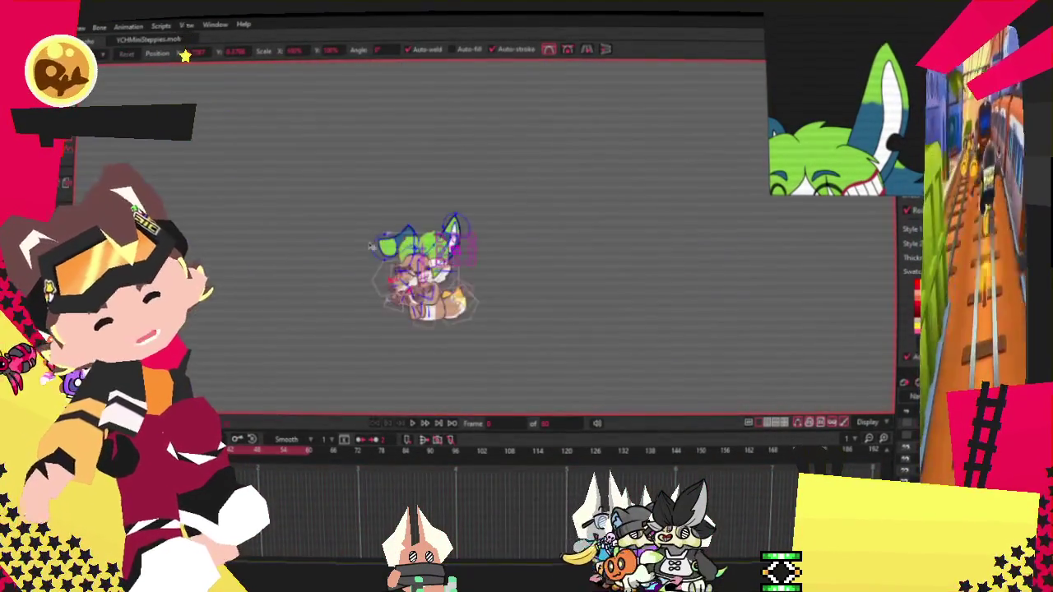
# Step: Box-select the right ear's points and drag them upward so the ear becomes larger and taller
pyautogui.scroll(3, 370, 246)
pyautogui.scroll(3, 371, 246)
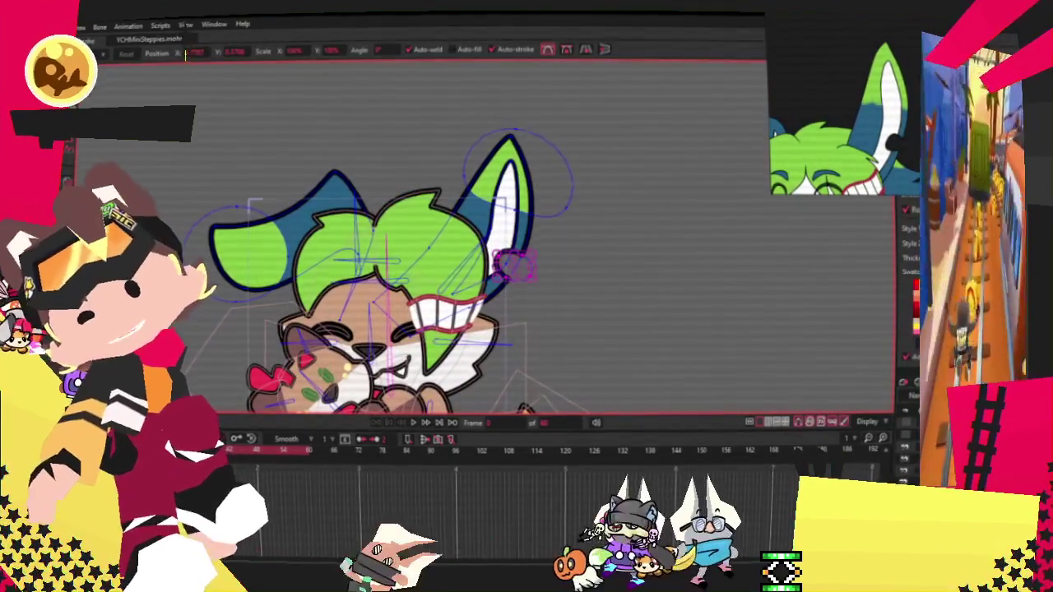
pyautogui.press('g')
pyautogui.moveTo(420, 104); pyautogui.dragTo(603, 319)
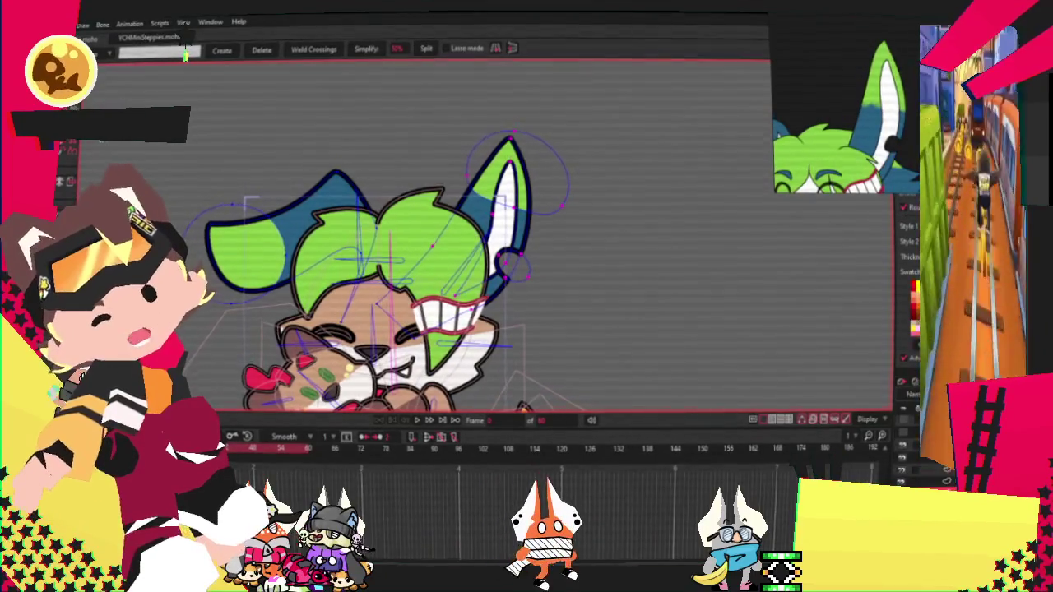
pyautogui.press('t')
pyautogui.moveTo(574, 175); pyautogui.dragTo(576, 116)
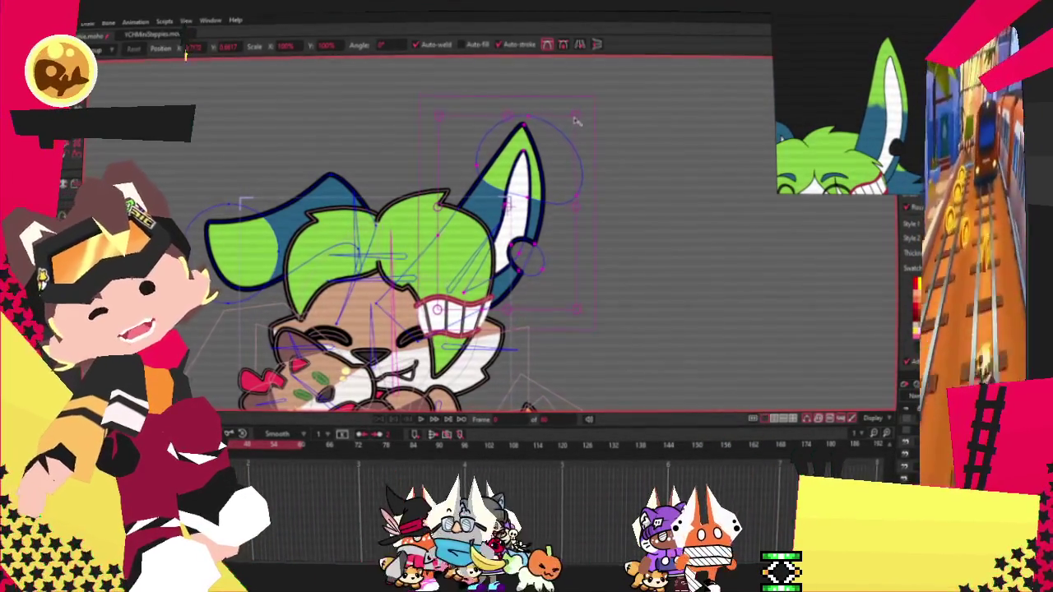
pyautogui.scroll(2, 518, 213)
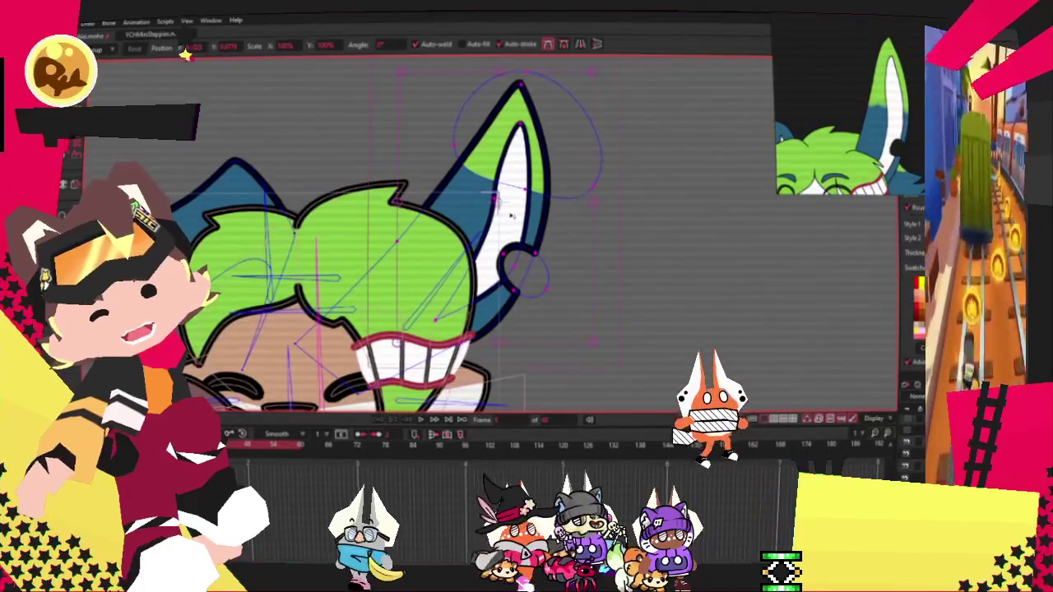
pyautogui.scroll(2, 526, 173)
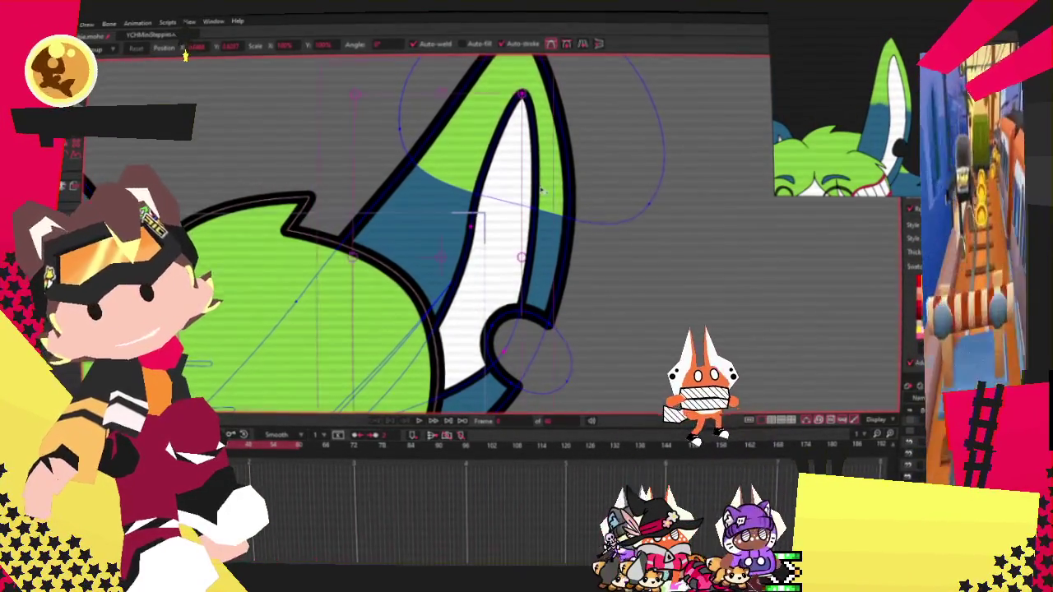
pyautogui.scroll(-5, 527, 189)
pyautogui.scroll(5, 507, 188)
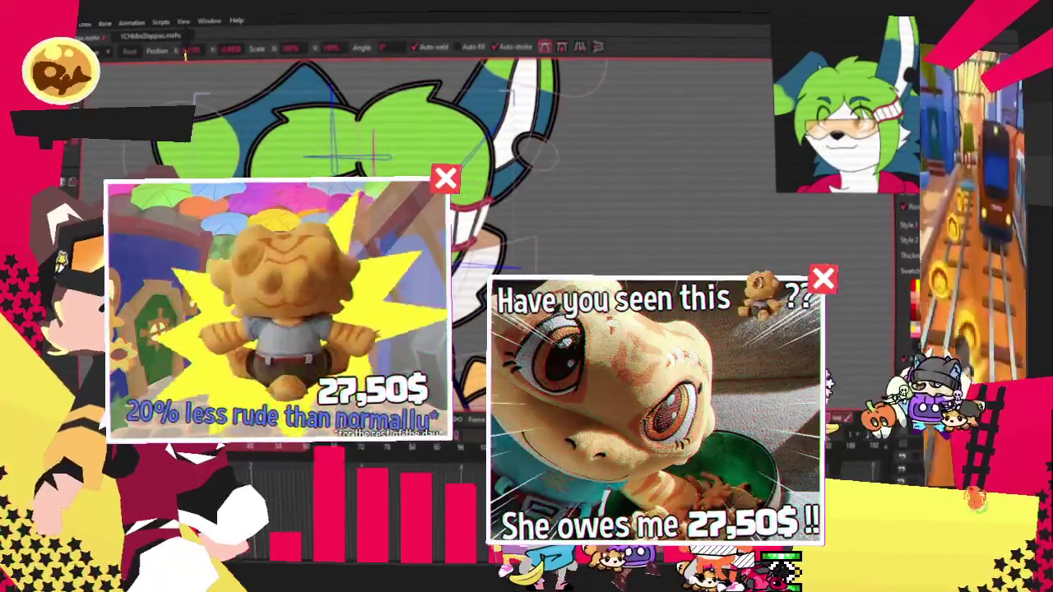
# Step: Select all head points, deselect them again, and return to the Select Points tool
pyautogui.hotkey('ctrl', 'a')
pyautogui.hotkey('ctrl', 'shift', 'a')
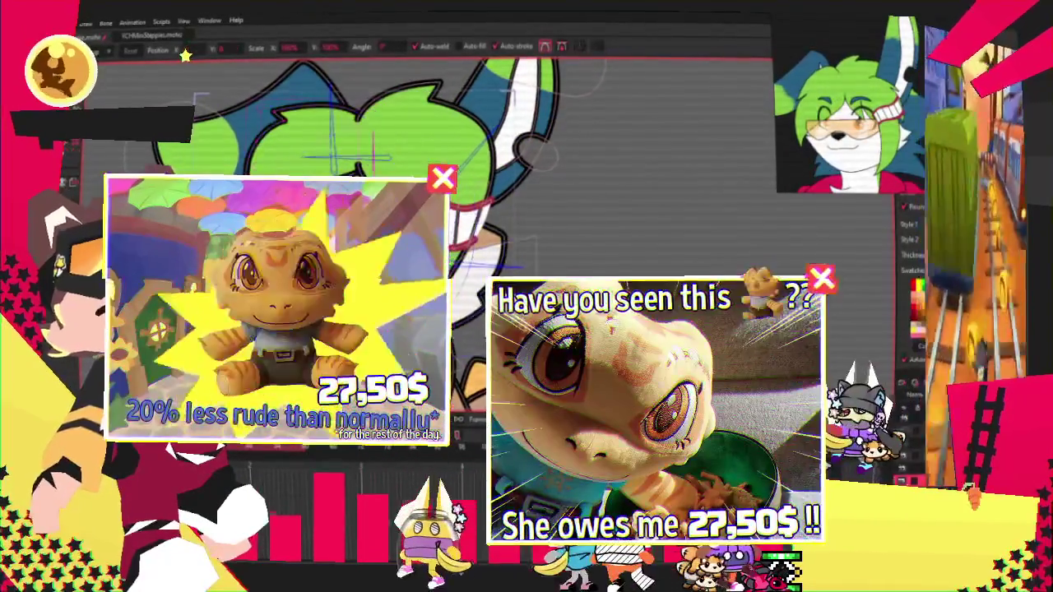
pyautogui.press('g')
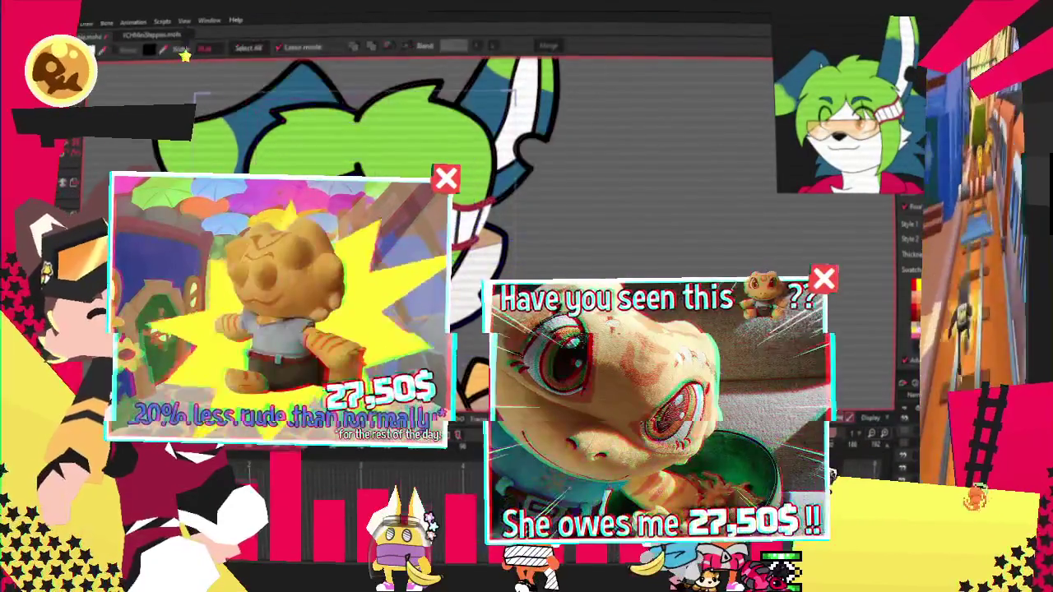
pyautogui.scroll(3, 526, 164)
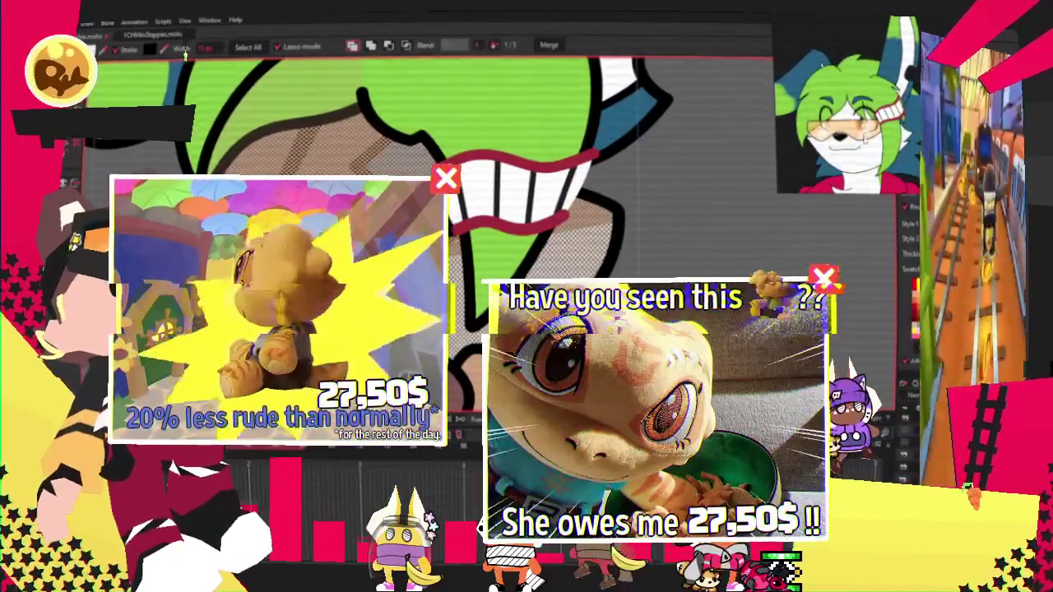
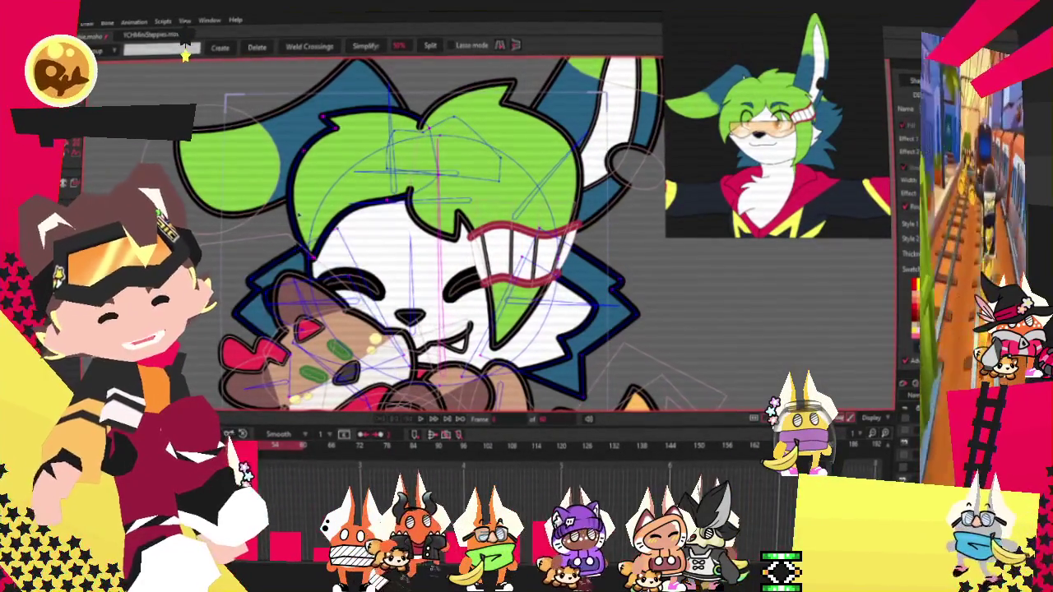
# Step: Select all the points and play the timeline to preview the rig animation
pyautogui.press('t')
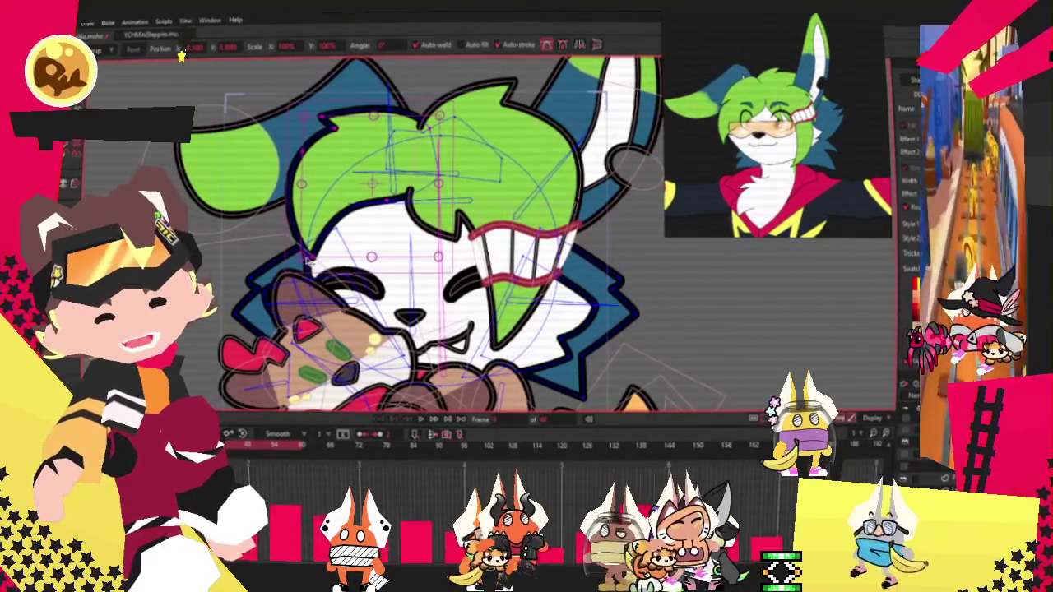
pyautogui.hotkey('ctrl', 'a')
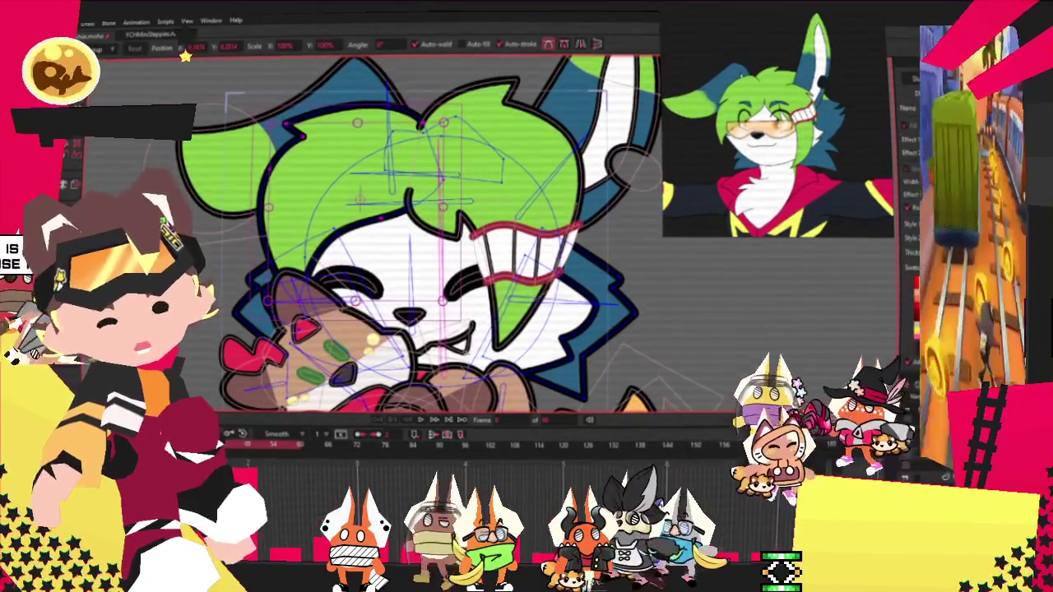
pyautogui.click(424, 419)
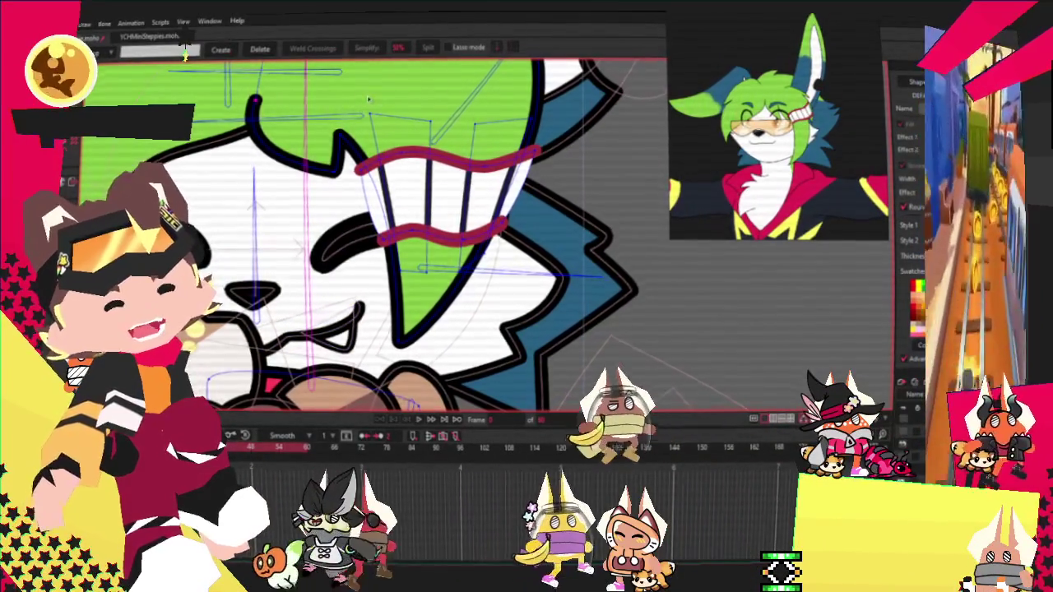
# Step: Marquee-select the points of the red-outlined teeth on the face
pyautogui.moveTo(533, 280)
pyautogui.mouseDown()
pyautogui.moveTo(602, 355)
pyautogui.moveTo(600, 365)
pyautogui.mouseUp()
pyautogui.scroll(-4, 473, 256)
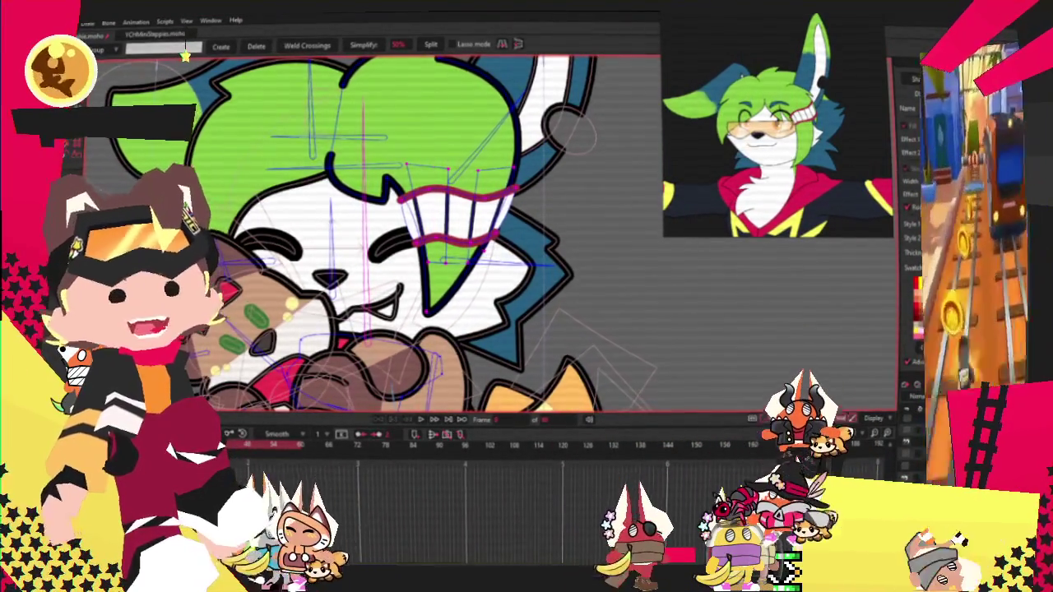
pyautogui.scroll(2, 484, 237)
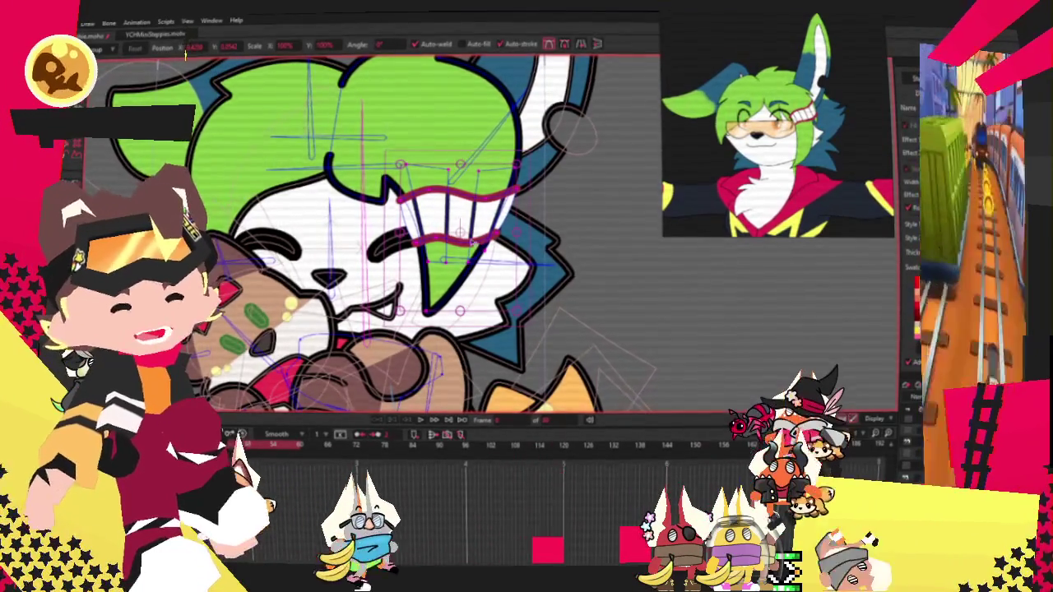
# Step: Move the teeth slightly right with a small tilt, then play back to check the pose
pyautogui.press('t')
pyautogui.moveTo(489, 225); pyautogui.dragTo(556, 254)
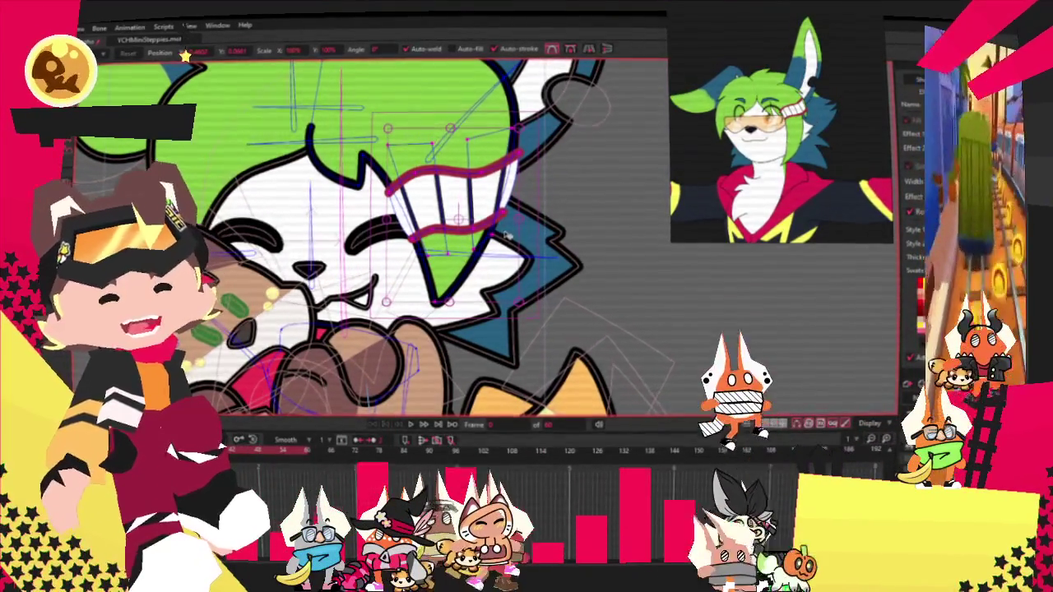
pyautogui.hotkey('ctrl', 'r')
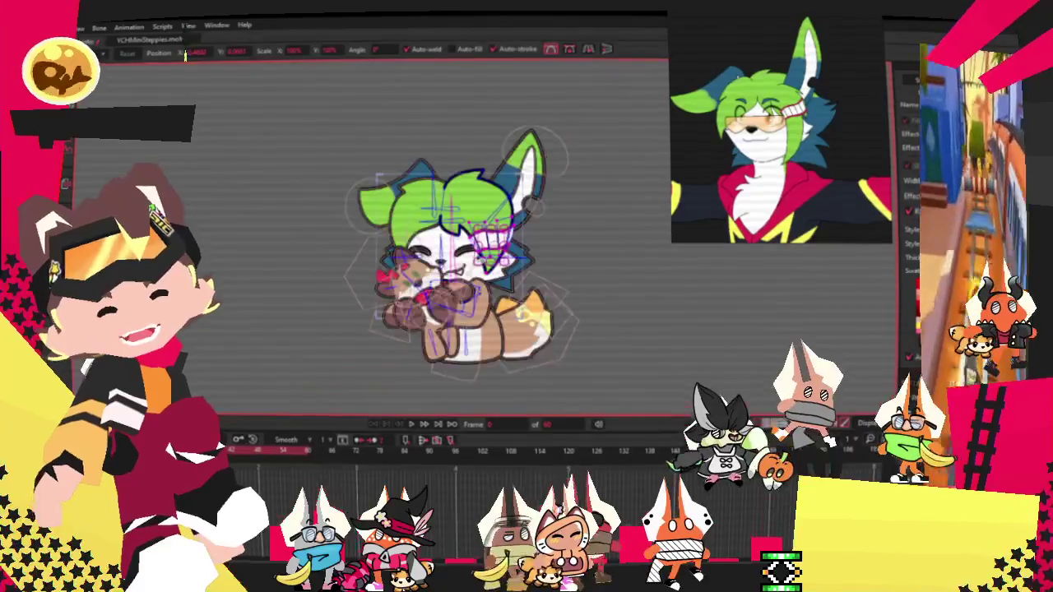
pyautogui.scroll(5, 460, 276)
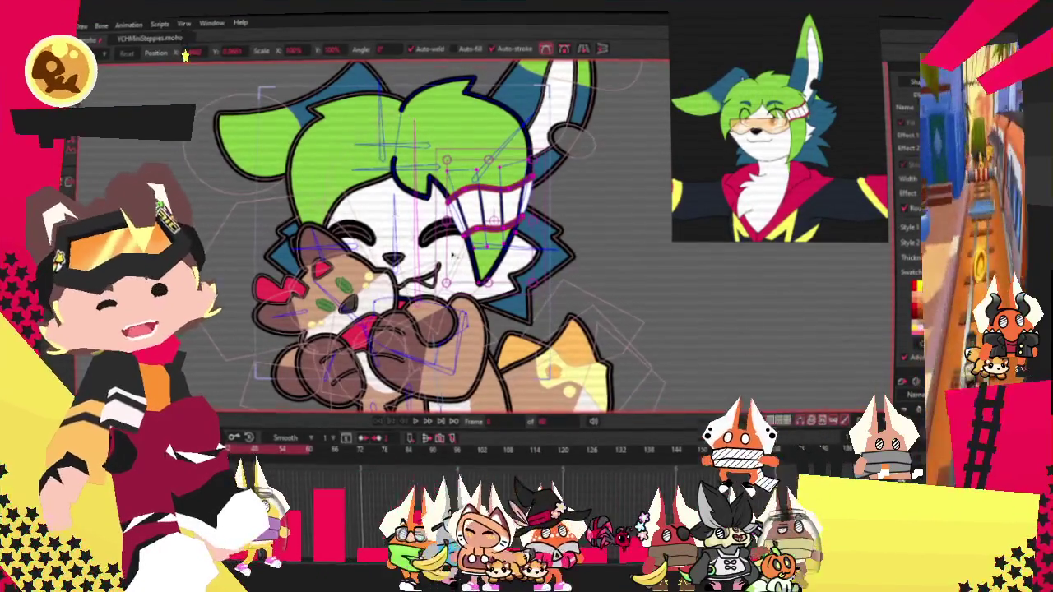
pyautogui.press('space')
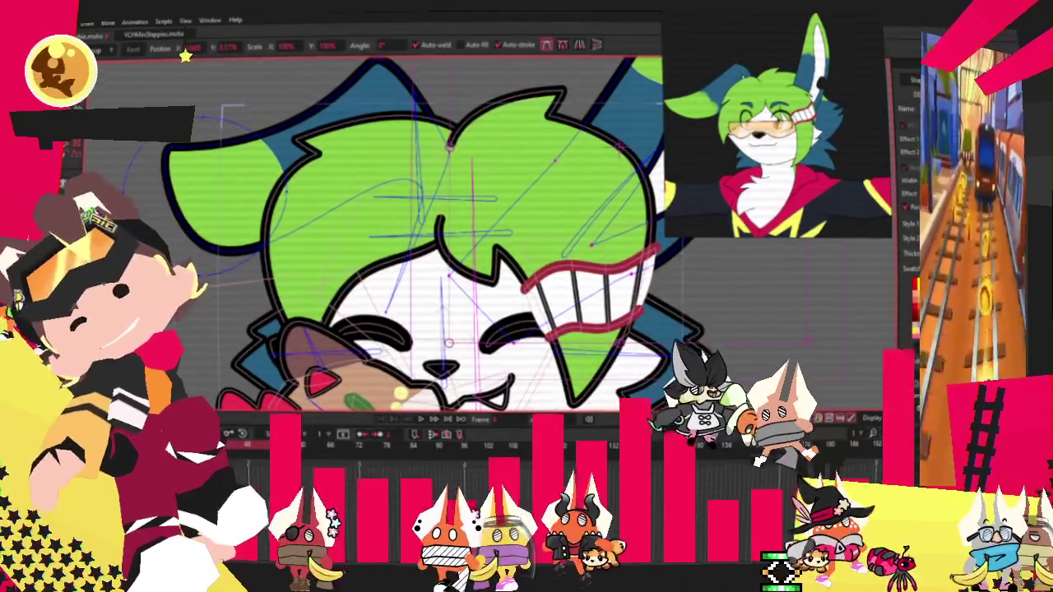
pyautogui.press('z')
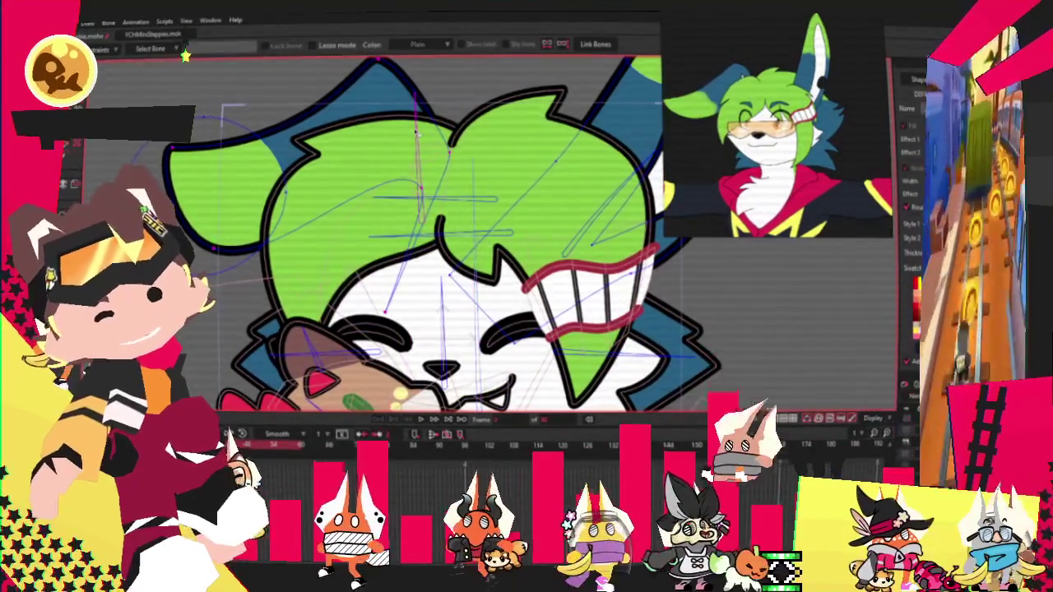
# Step: Cycle through the Select Points and Bind Points tools and zoom out over the eye area
pyautogui.press('g')
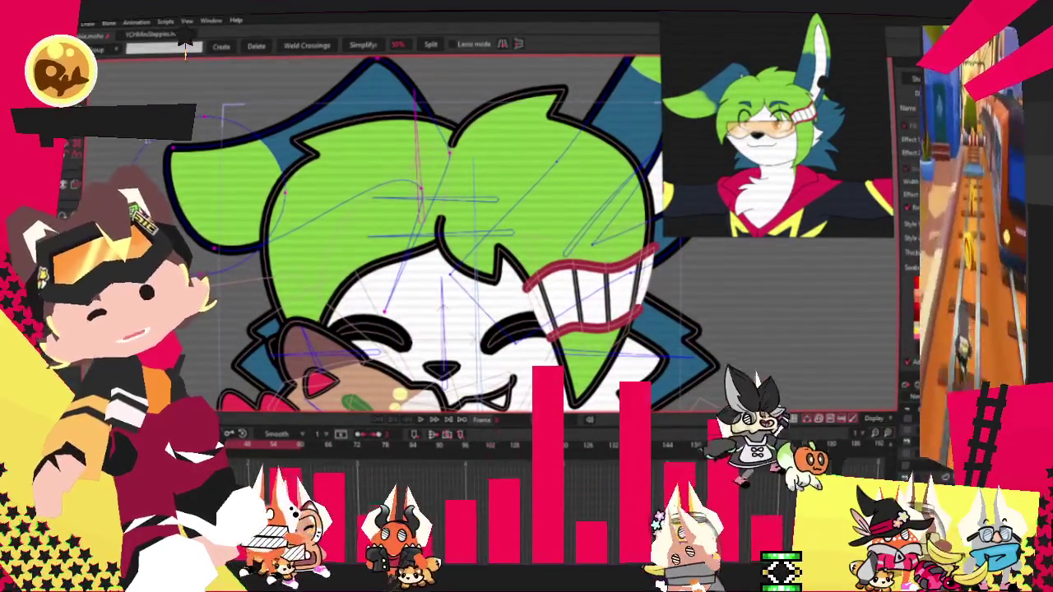
pyautogui.press('i')
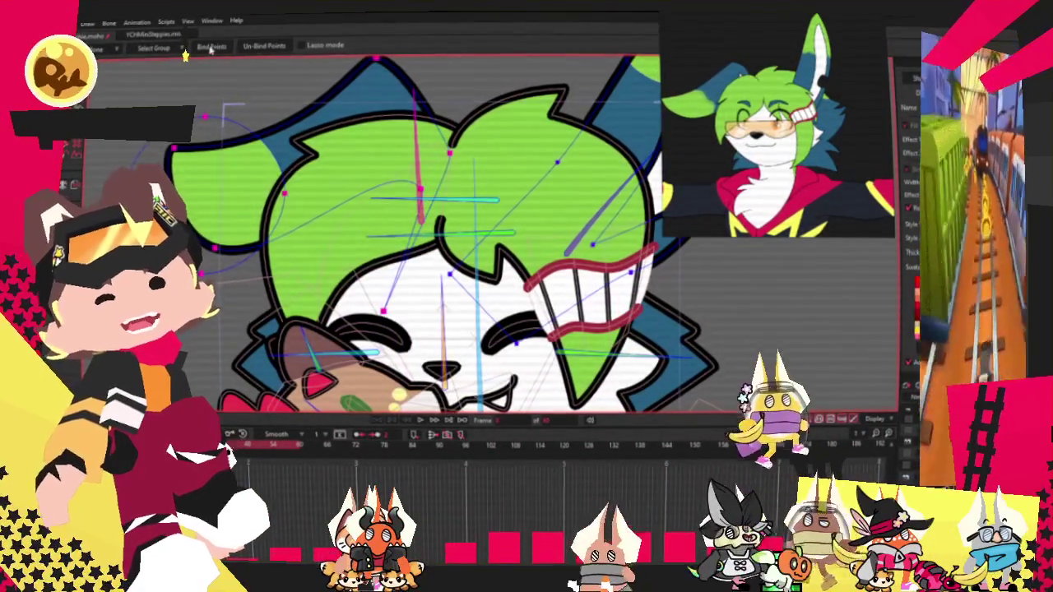
pyautogui.scroll(-3, 329, 164)
pyautogui.scroll(-2, 329, 164)
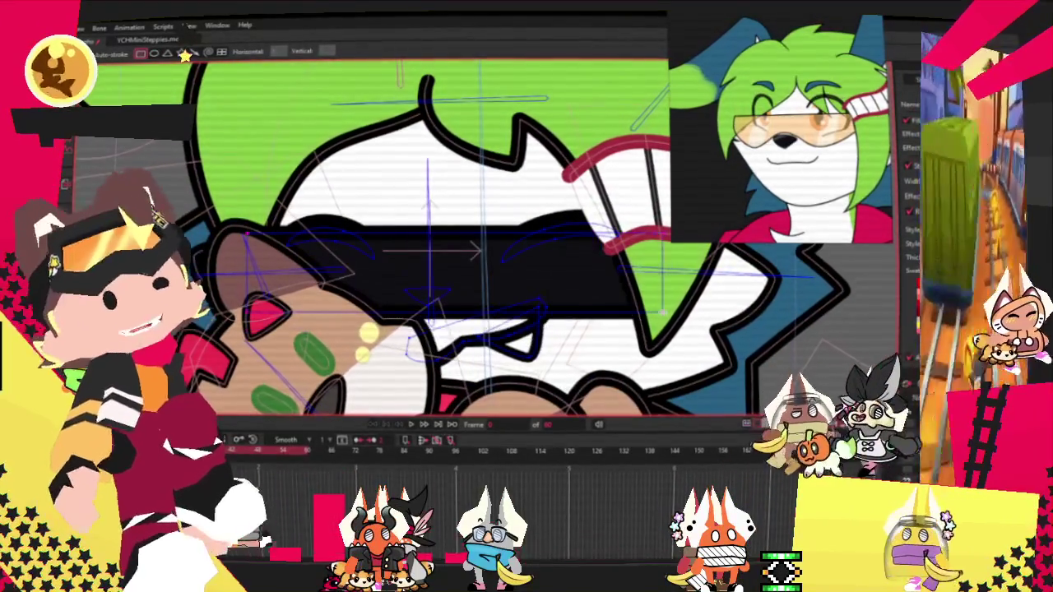
# Step: Fill the eye band with a translucent peach tint so the eyes show through
pyautogui.press('g')
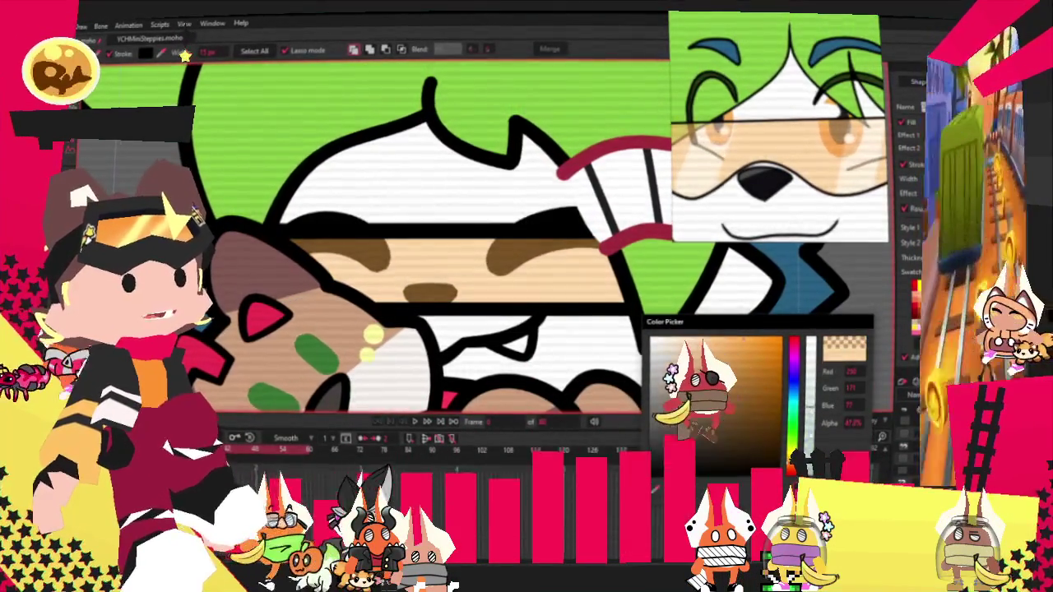
pyautogui.click(184, 53)
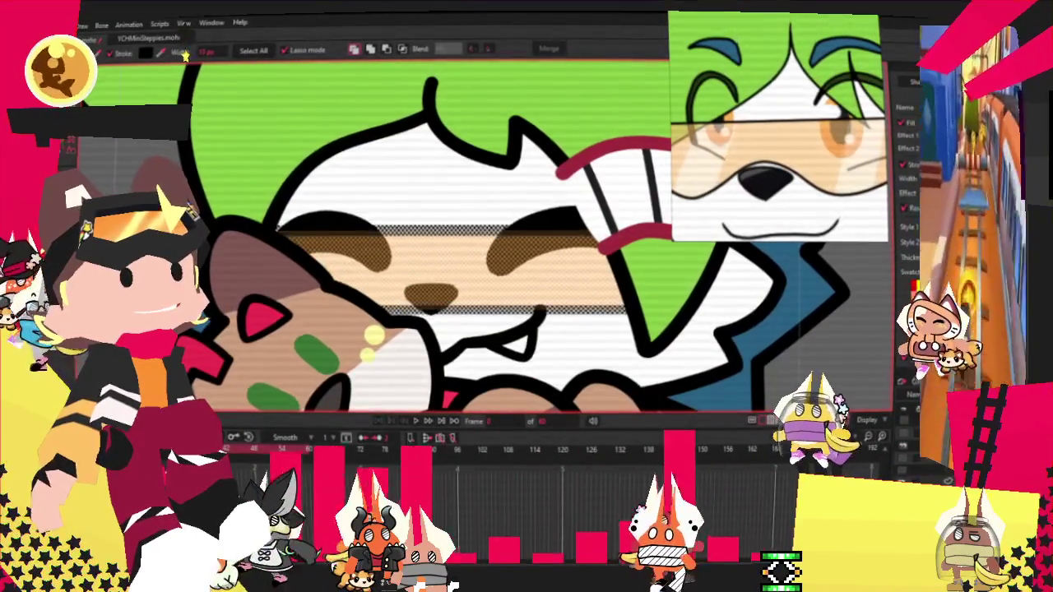
pyautogui.scroll(-2, 328, 198)
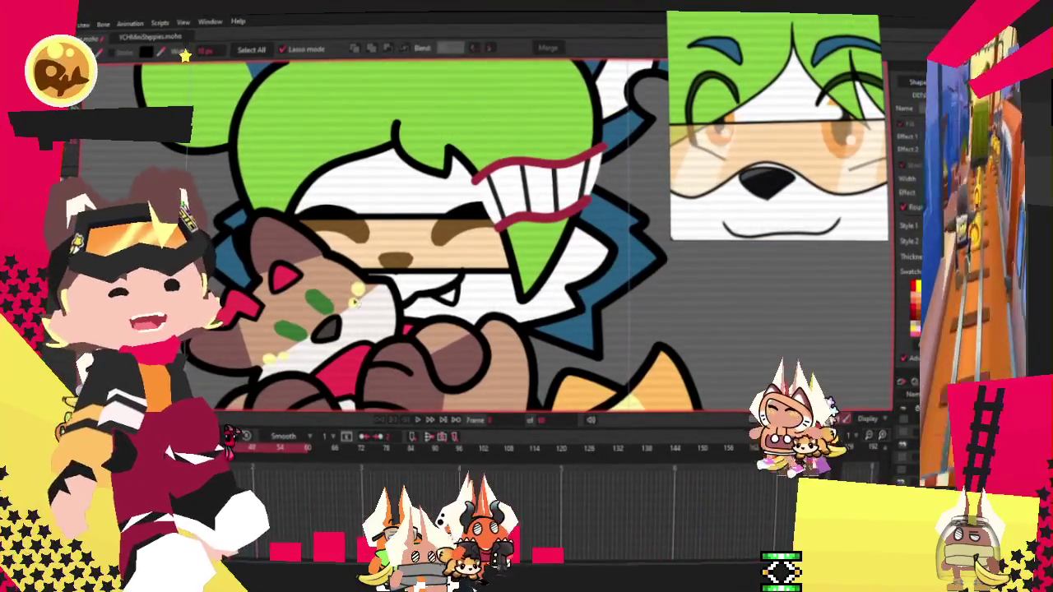
pyautogui.press('t')
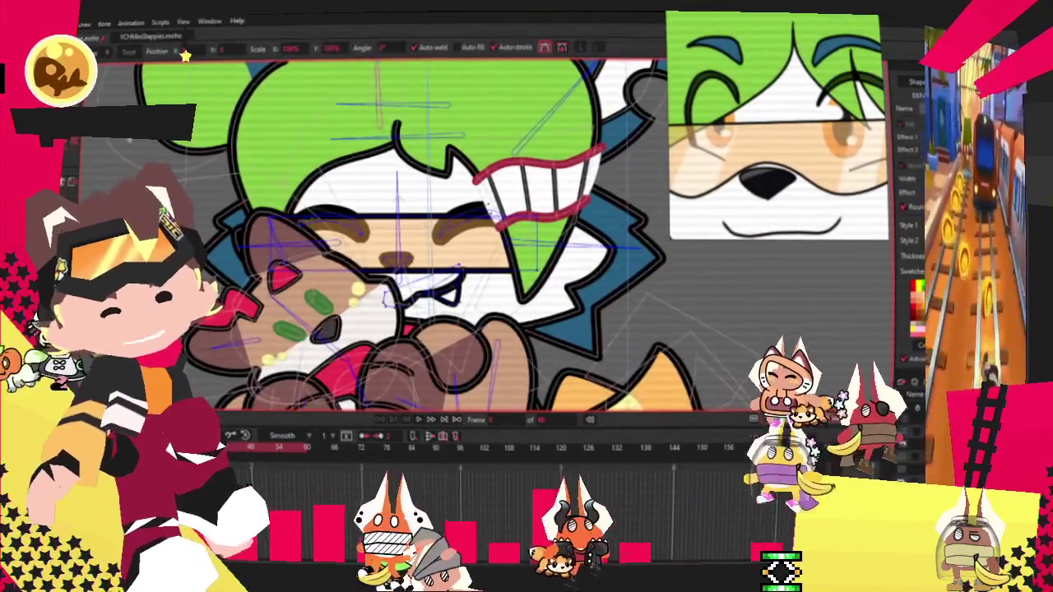
pyautogui.scroll(3, 237, 206)
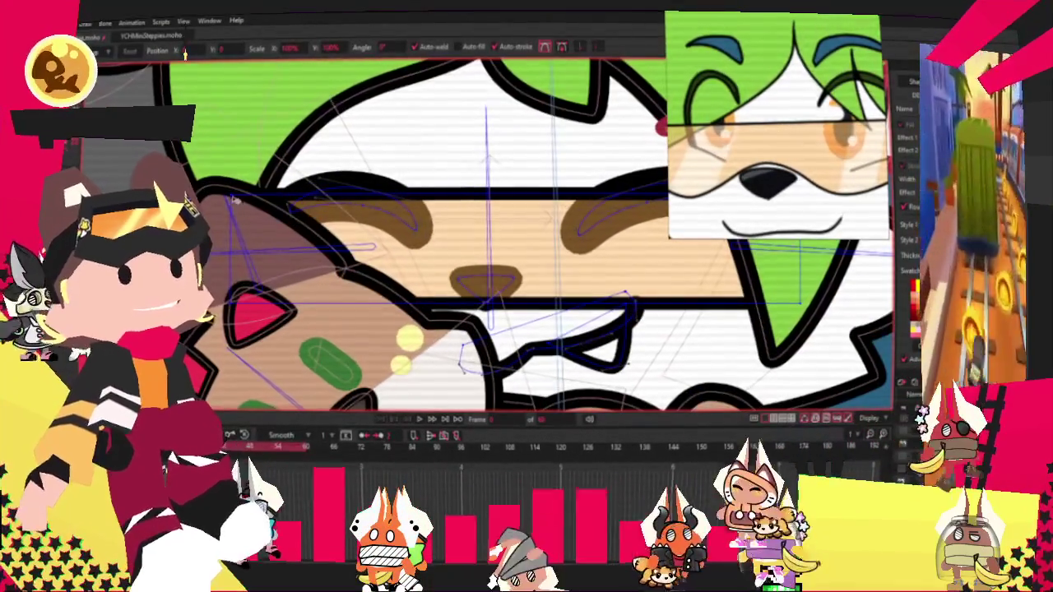
pyautogui.scroll(-2, 217, 227)
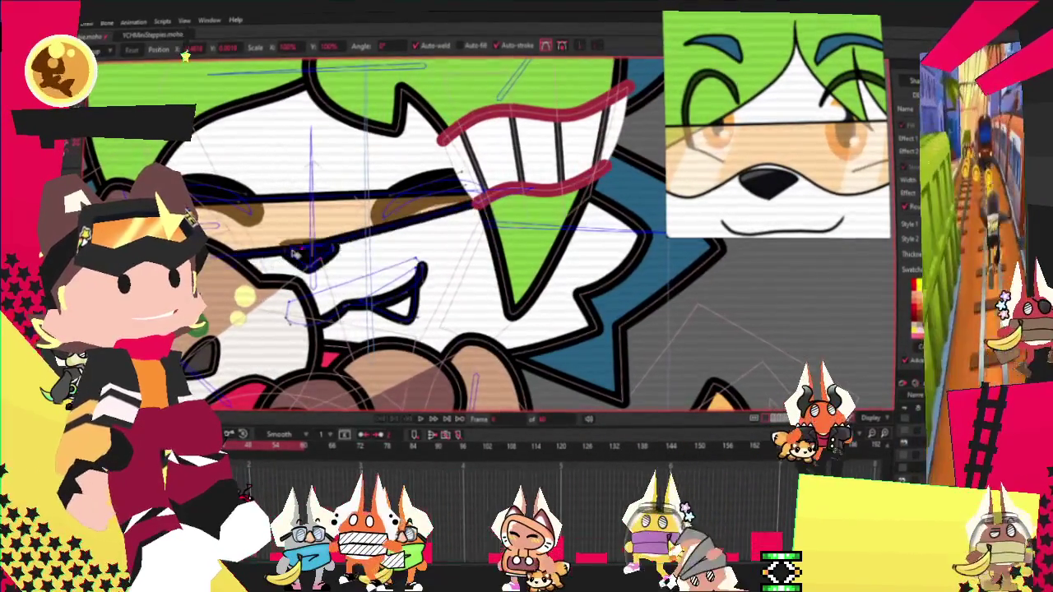
pyautogui.press('a')
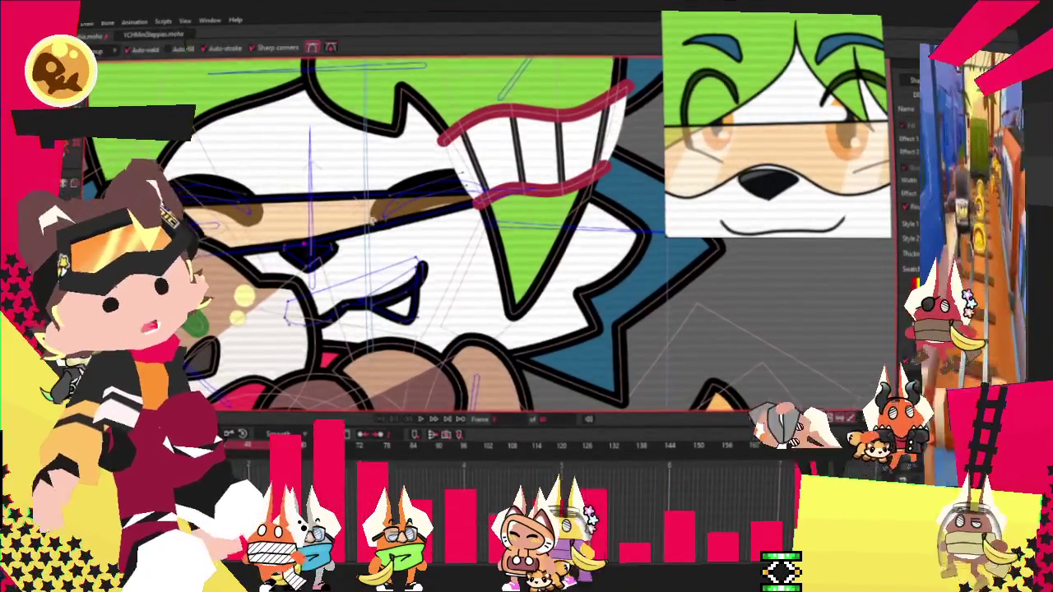
pyautogui.scroll(2, 441, 231)
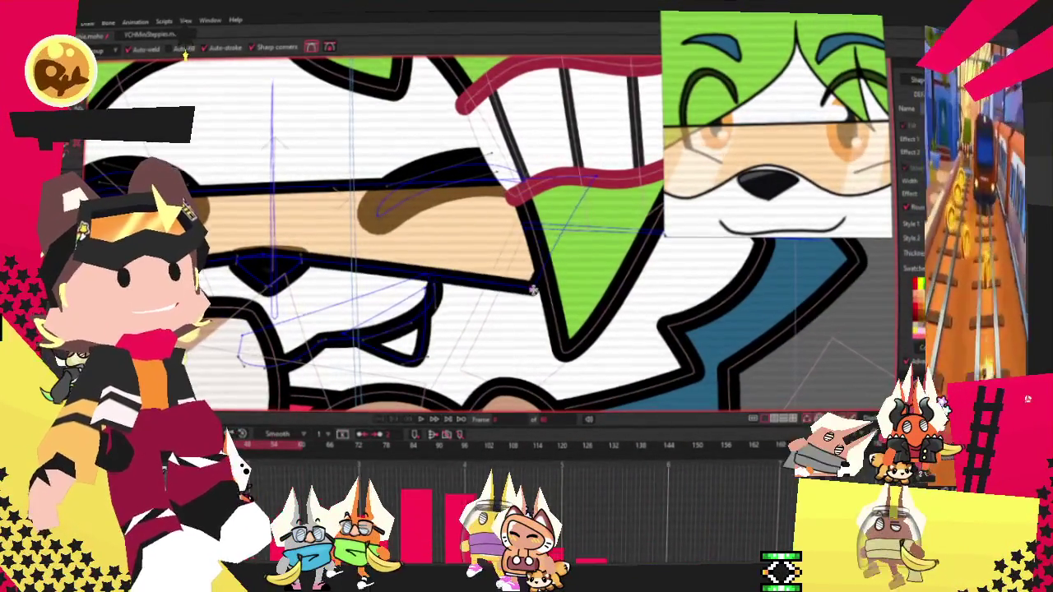
pyautogui.scroll(-2, 526, 284)
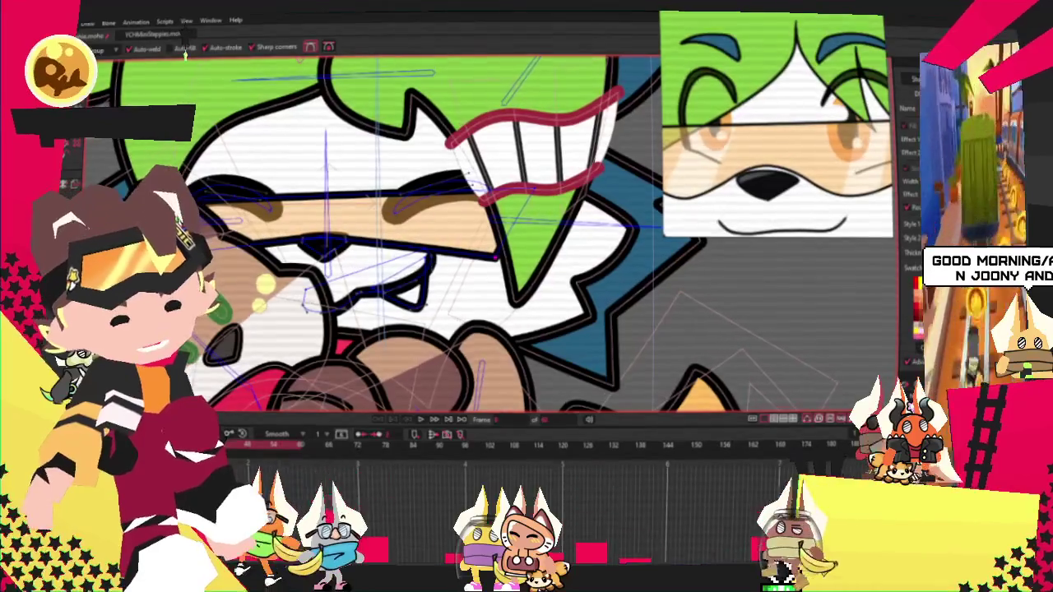
pyautogui.scroll(3, 244, 271)
pyautogui.press('t')
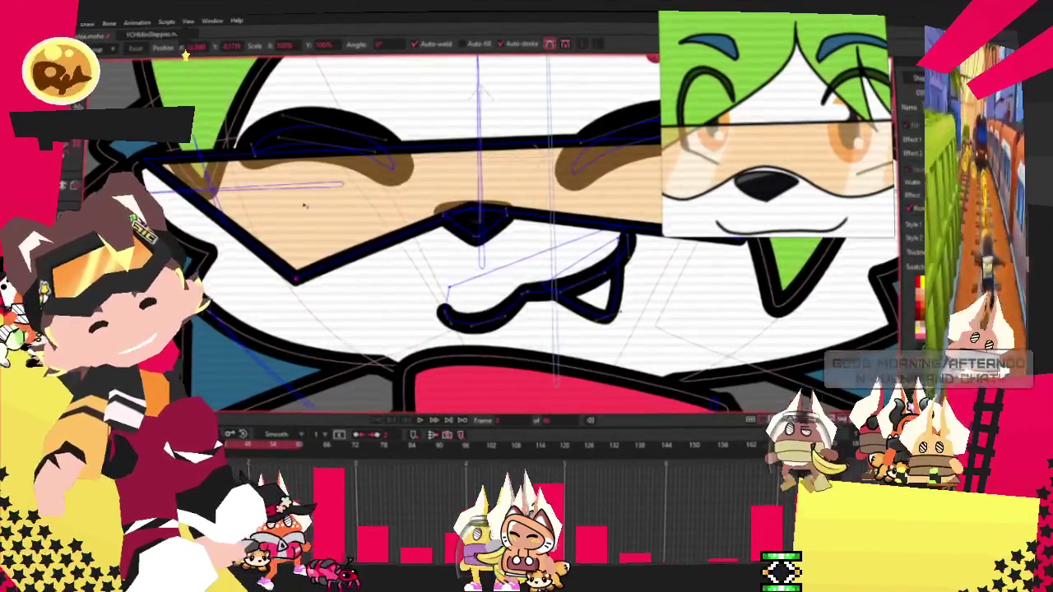
pyautogui.scroll(-1, 526, 231)
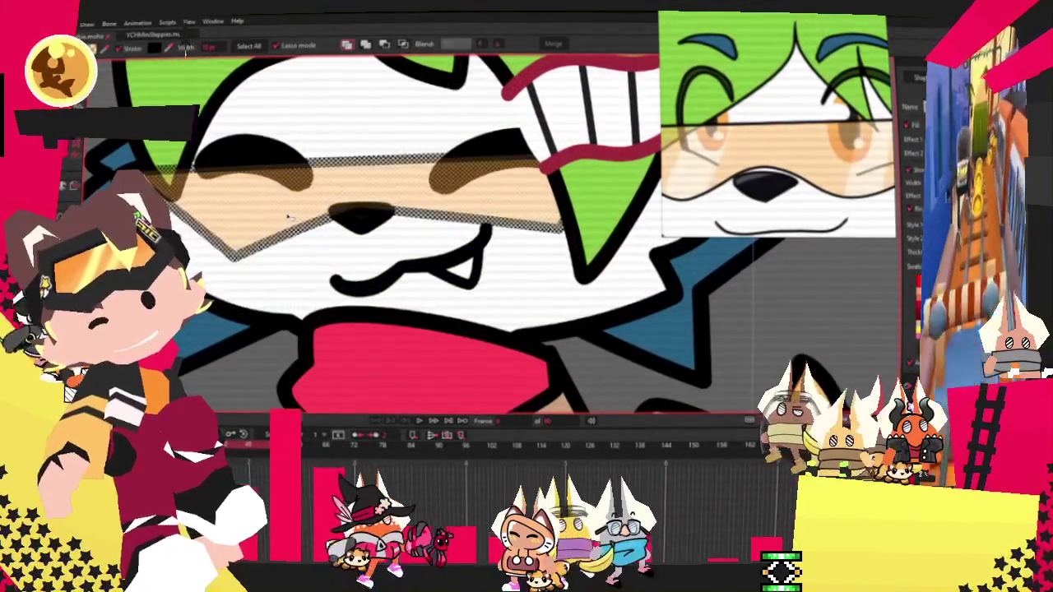
pyautogui.scroll(-2, 287, 217)
pyautogui.press('c')
pyautogui.scroll(2, 233, 263)
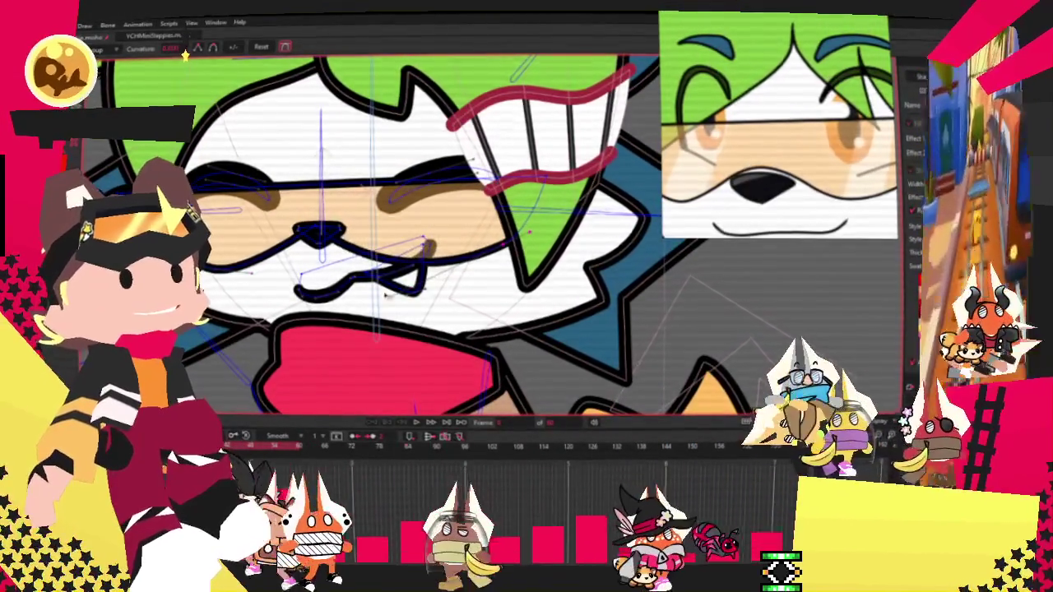
pyautogui.scroll(2, 400, 283)
pyautogui.scroll(1, 401, 284)
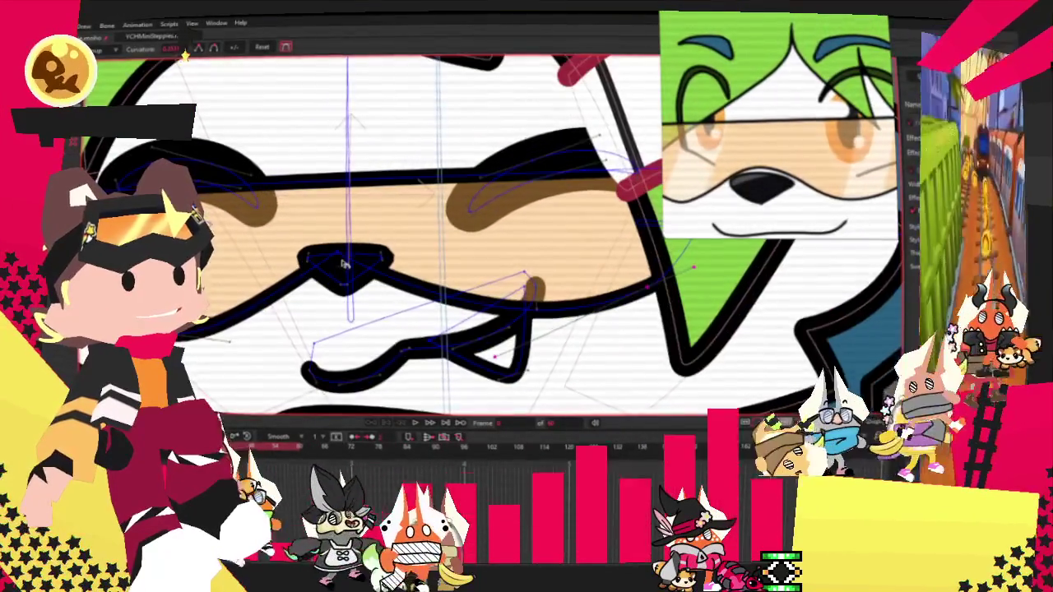
pyautogui.scroll(-2, 552, 233)
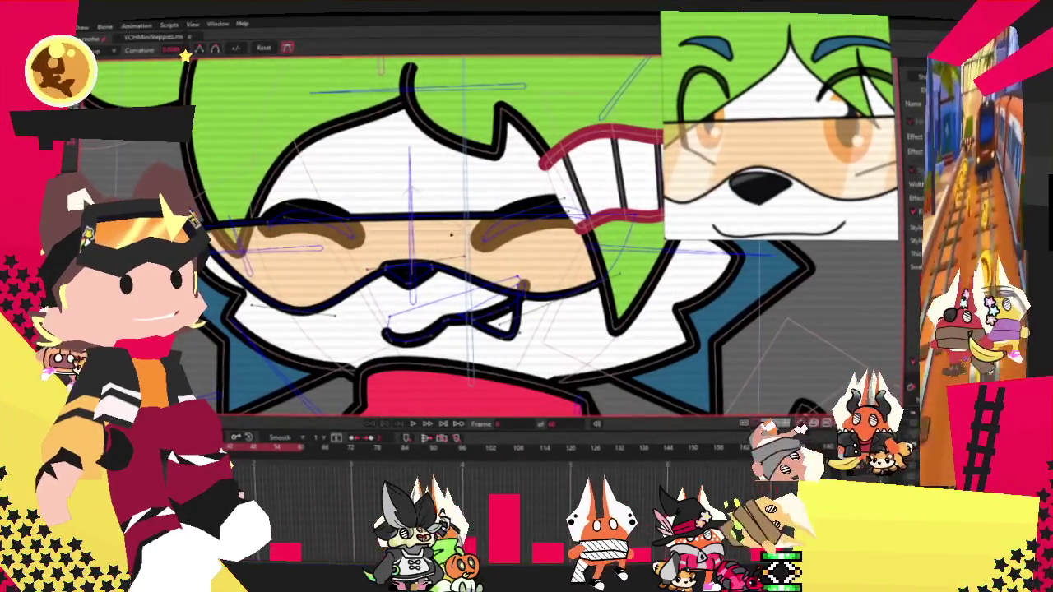
pyautogui.hscroll(2, 543, 228)
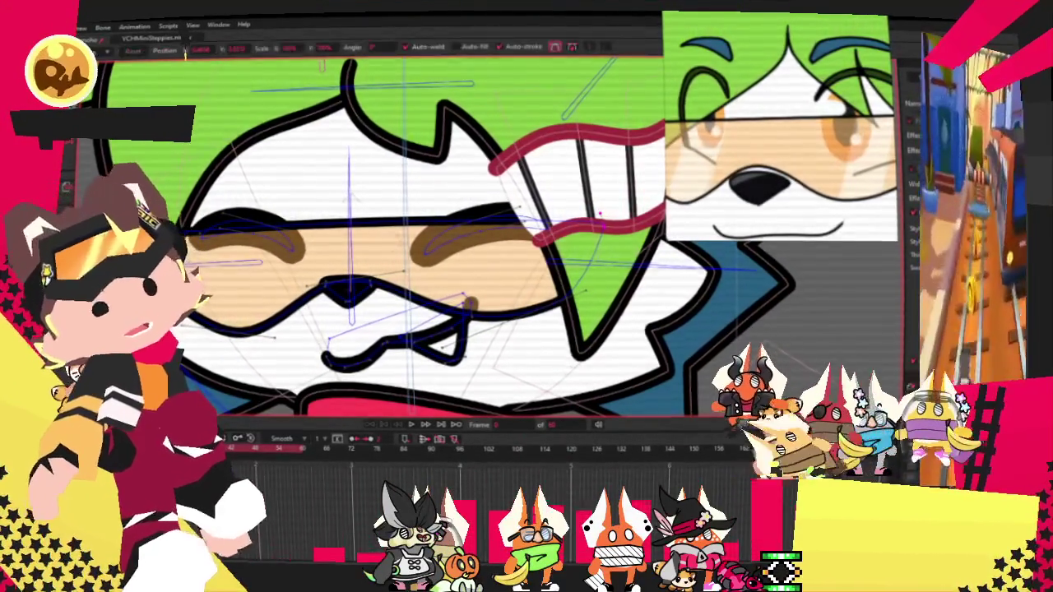
pyautogui.press('c')
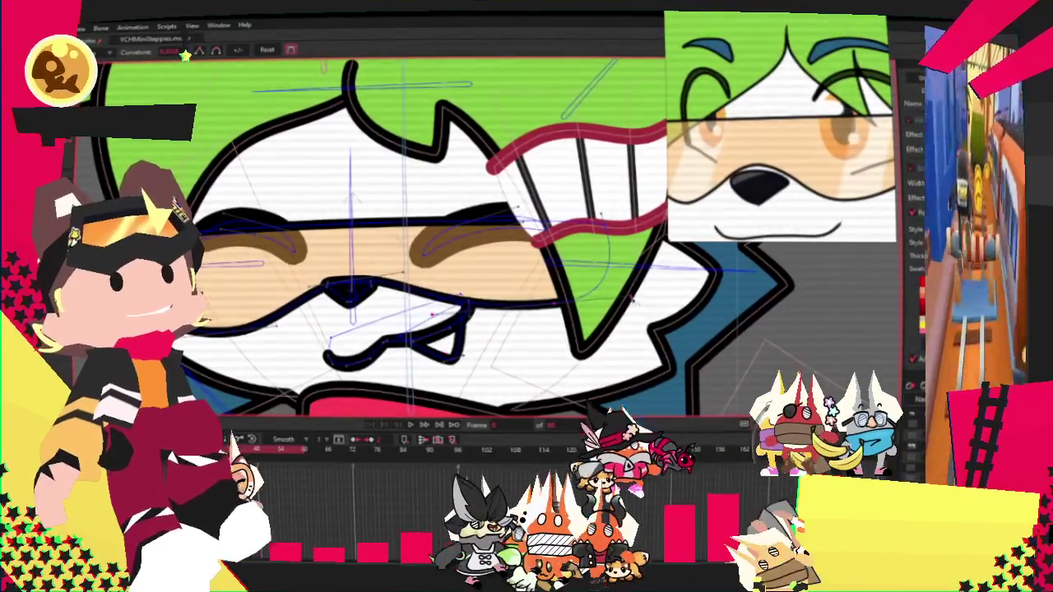
pyautogui.scroll(1, 452, 189)
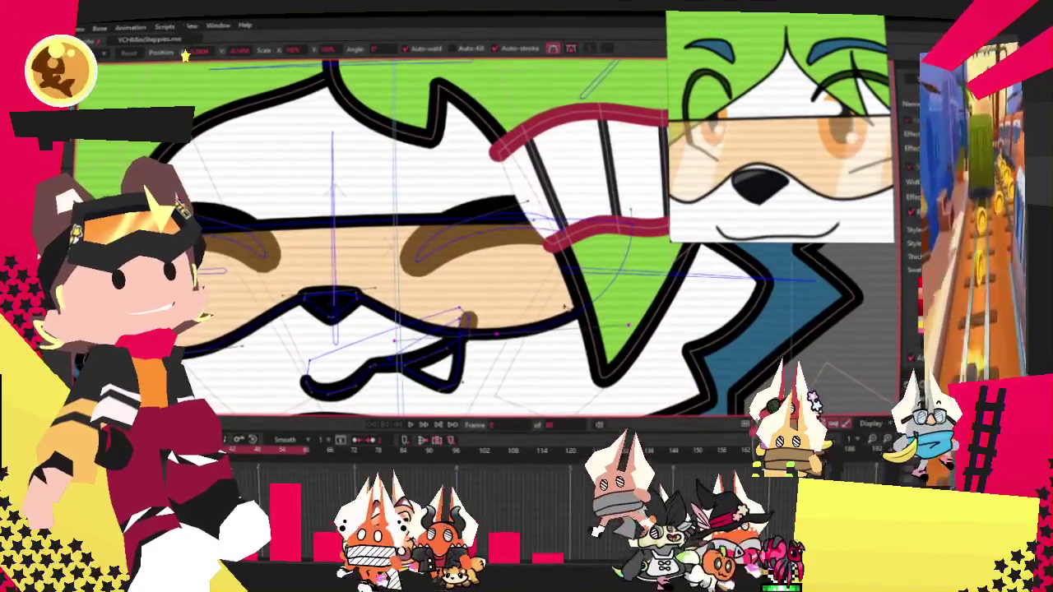
pyautogui.moveTo(169, 245); pyautogui.dragTo(276, 247)
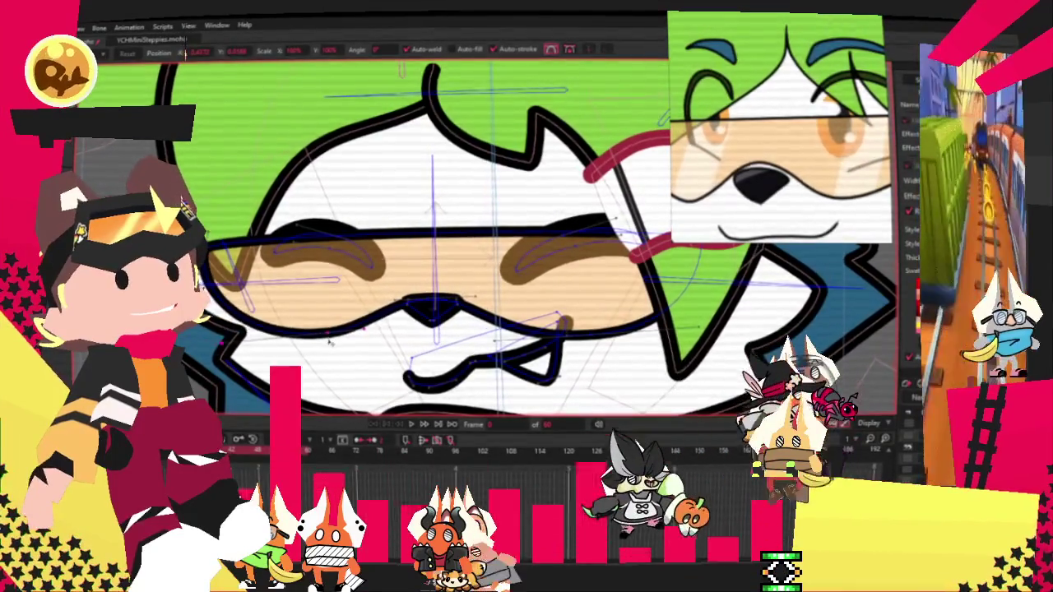
pyautogui.moveTo(677, 252); pyautogui.dragTo(595, 261)
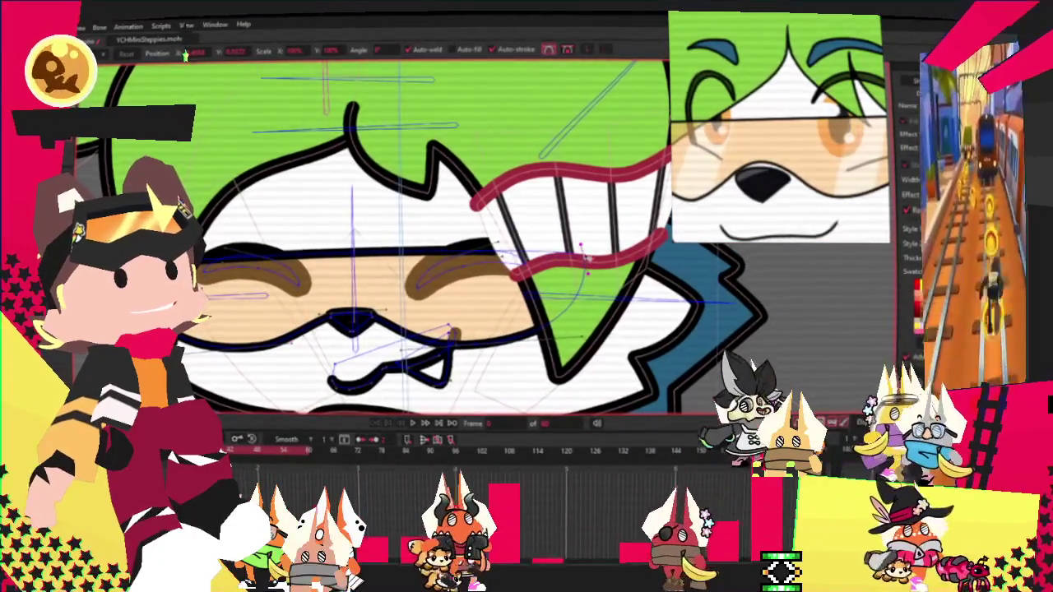
pyautogui.scroll(-2, 581, 248)
pyautogui.scroll(-2, 581, 248)
pyautogui.scroll(-2, 581, 249)
pyautogui.scroll(-1, 582, 249)
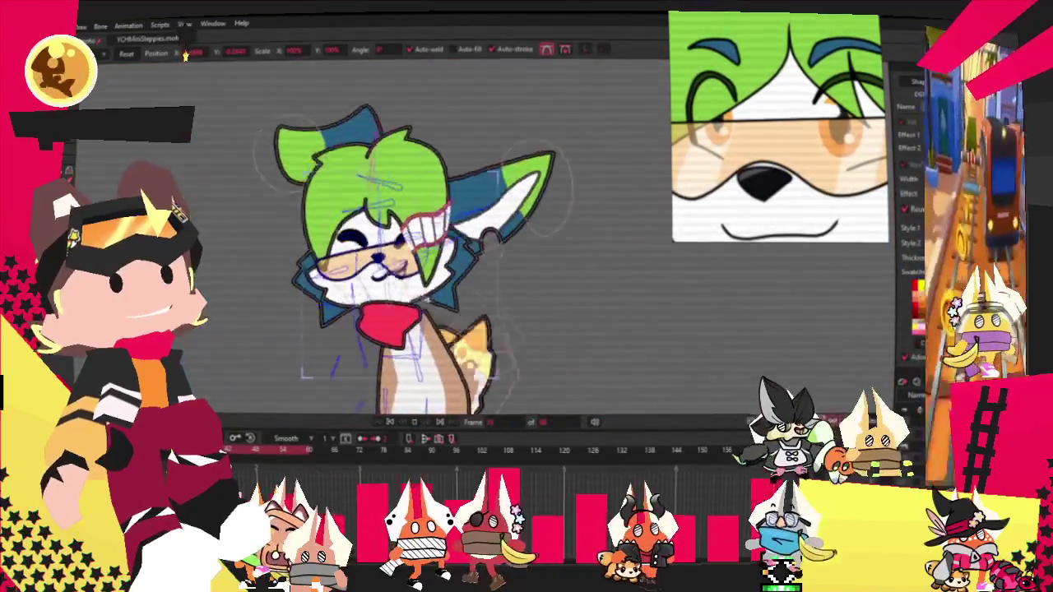
pyautogui.scroll(5, 460, 247)
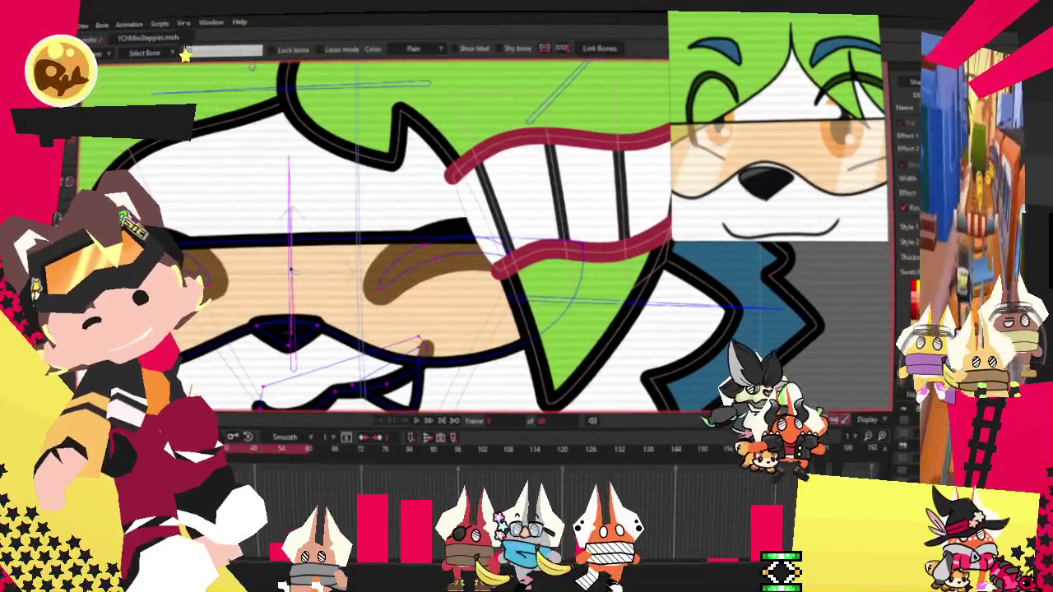
pyautogui.press('g')
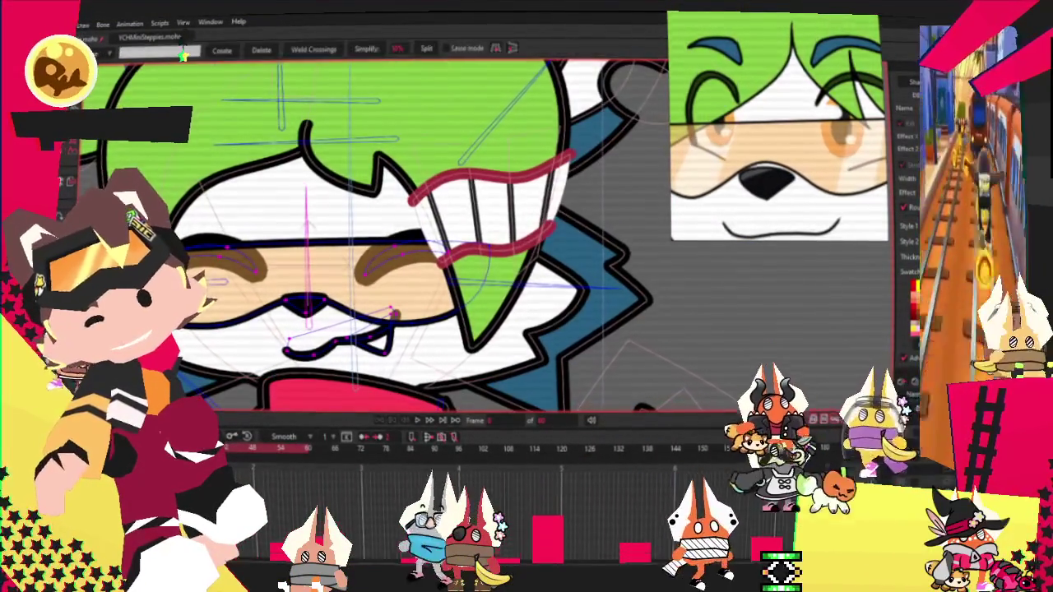
pyautogui.press('i')
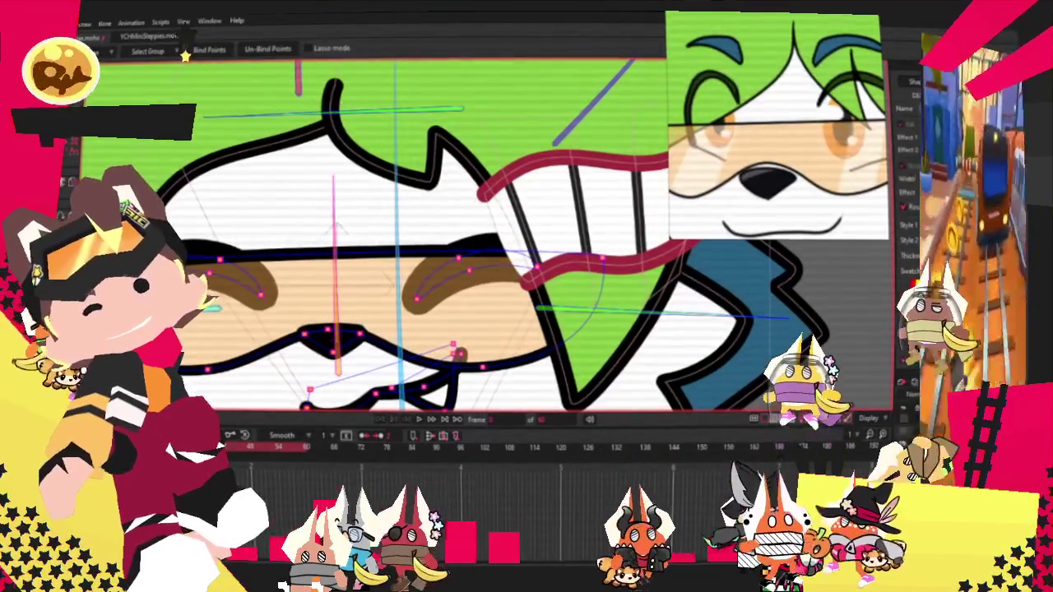
pyautogui.press('t')
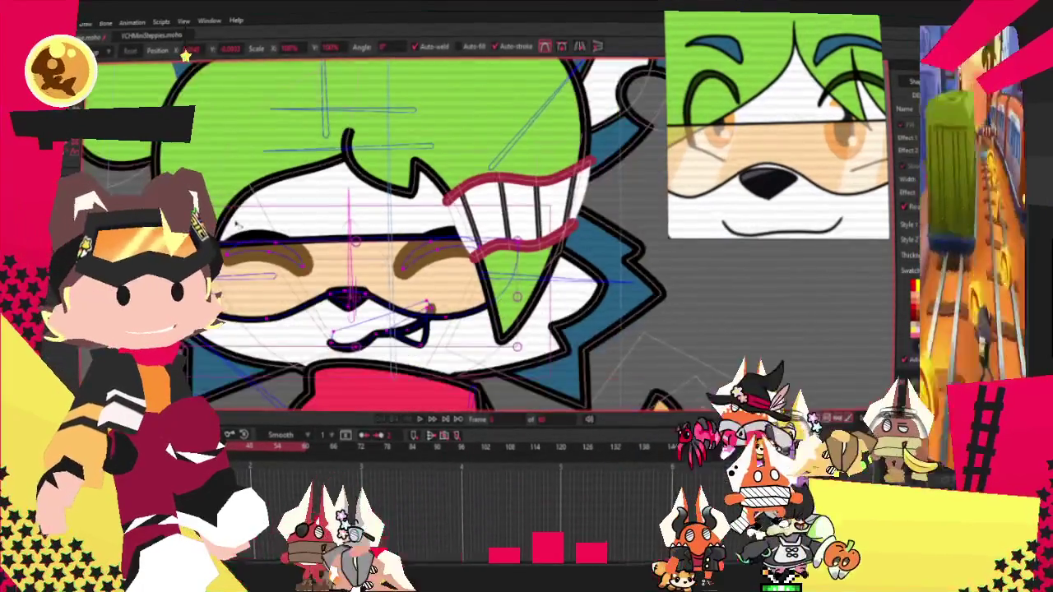
pyautogui.moveTo(327, 244)
pyautogui.mouseDown()
pyautogui.moveTo(414, 246)
pyautogui.moveTo(409, 206)
pyautogui.mouseUp()
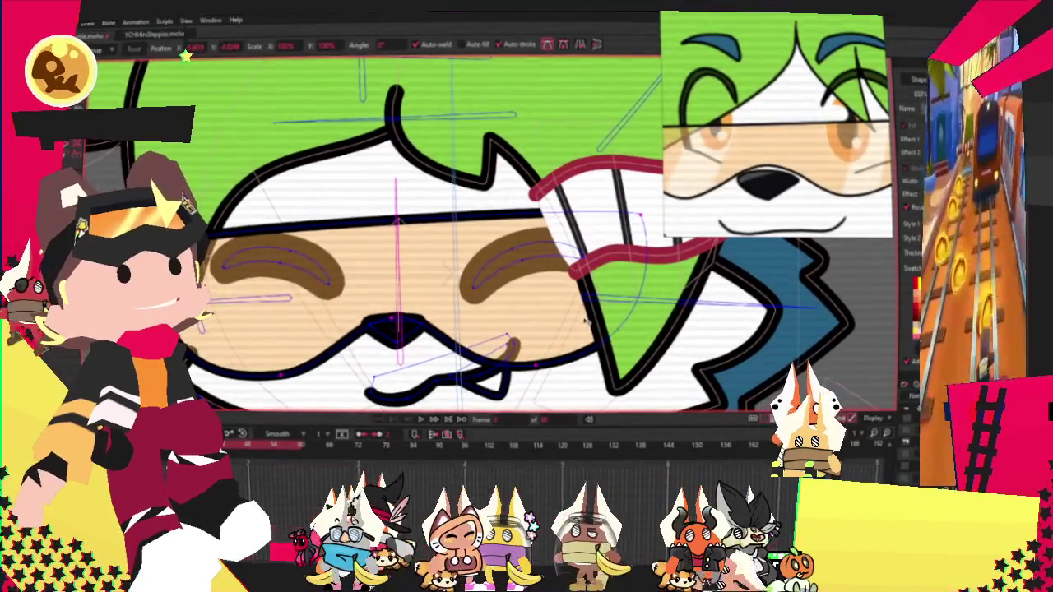
pyautogui.scroll(-2, 582, 321)
pyautogui.scroll(-1, 514, 265)
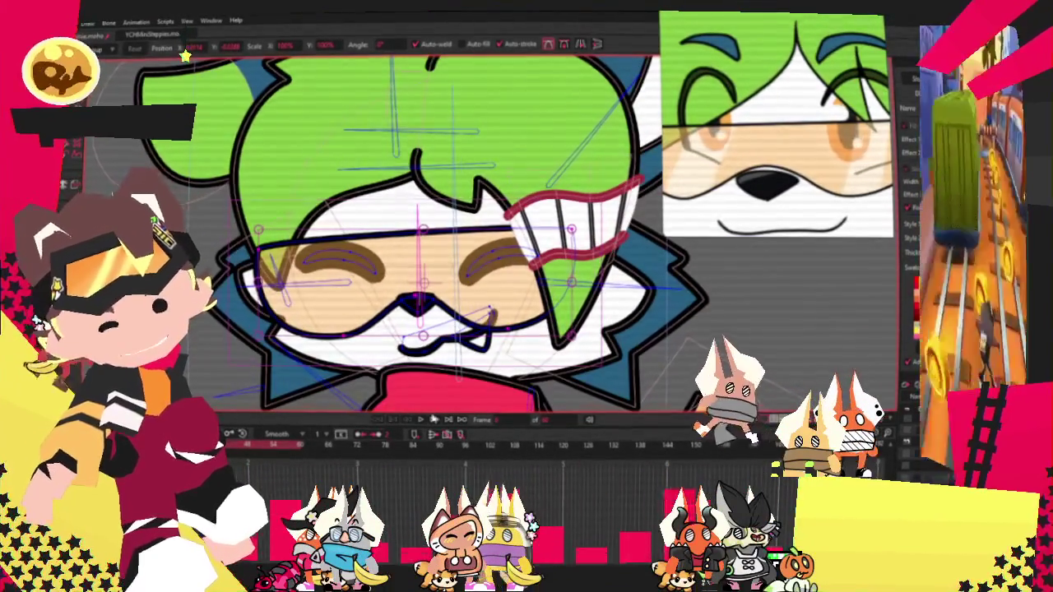
# Step: Step to another frame to check the pose and browse the File menu for the bear artwork
pyautogui.click(422, 423)
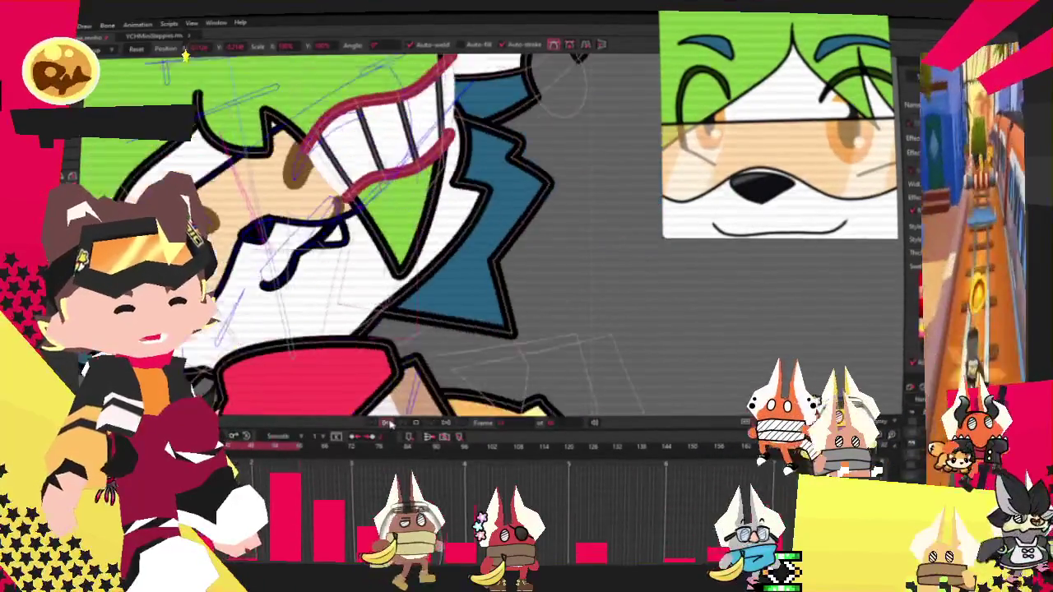
pyautogui.press('z')
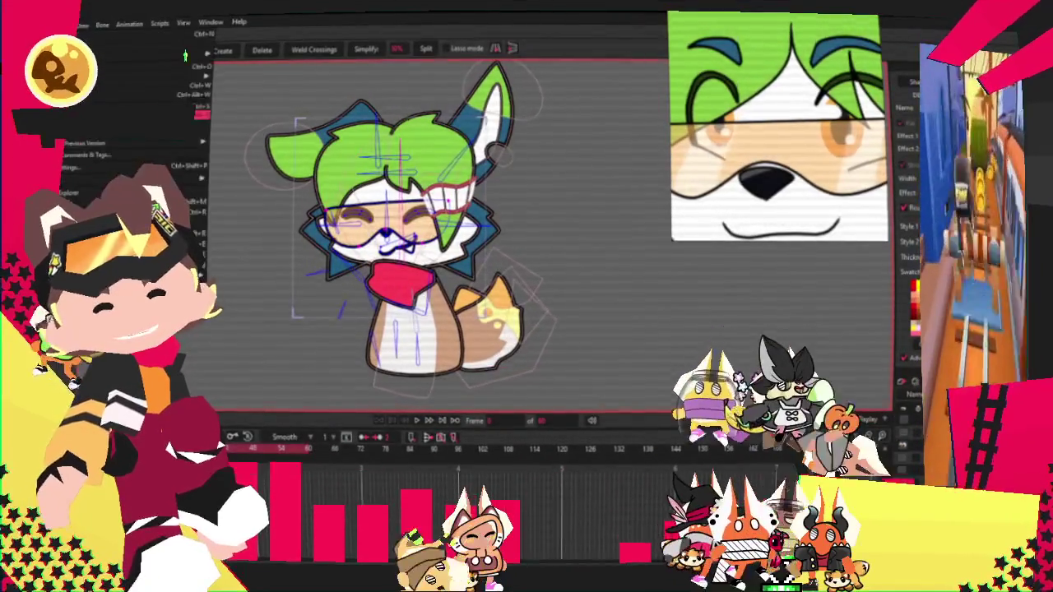
pyautogui.press('Escape')
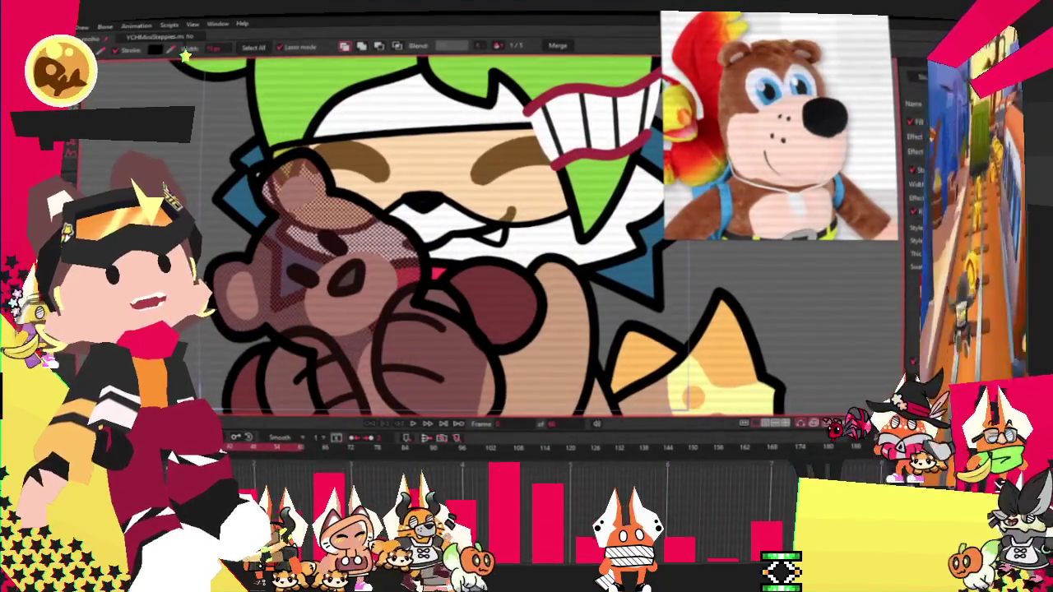
# Step: Recolour the bear plush's fill to a plain brown
pyautogui.click(184, 51)
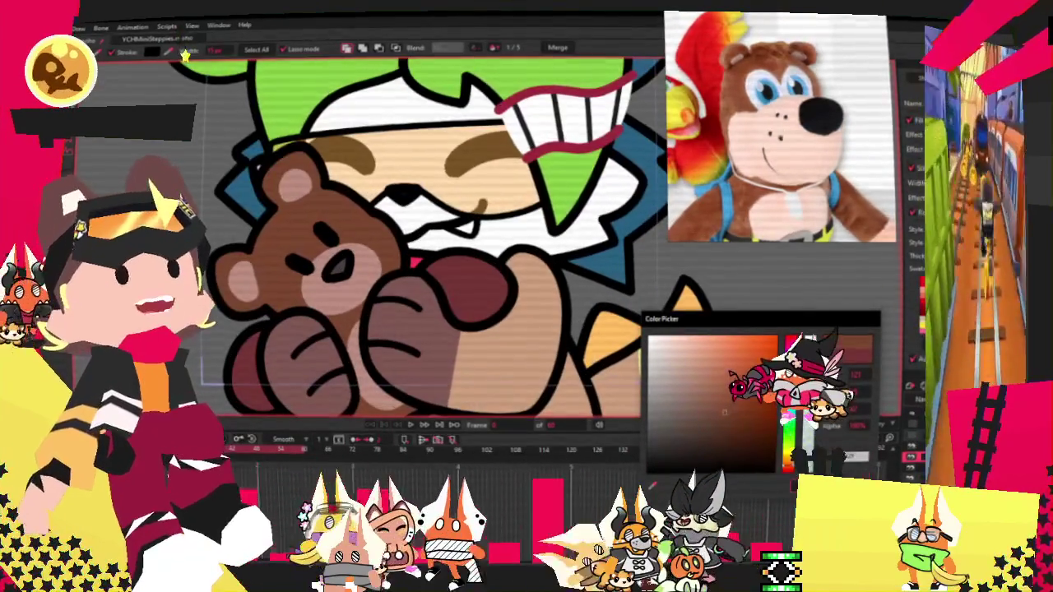
pyautogui.click(337, 242)
pyautogui.scroll(2, 337, 242)
pyautogui.click(337, 286)
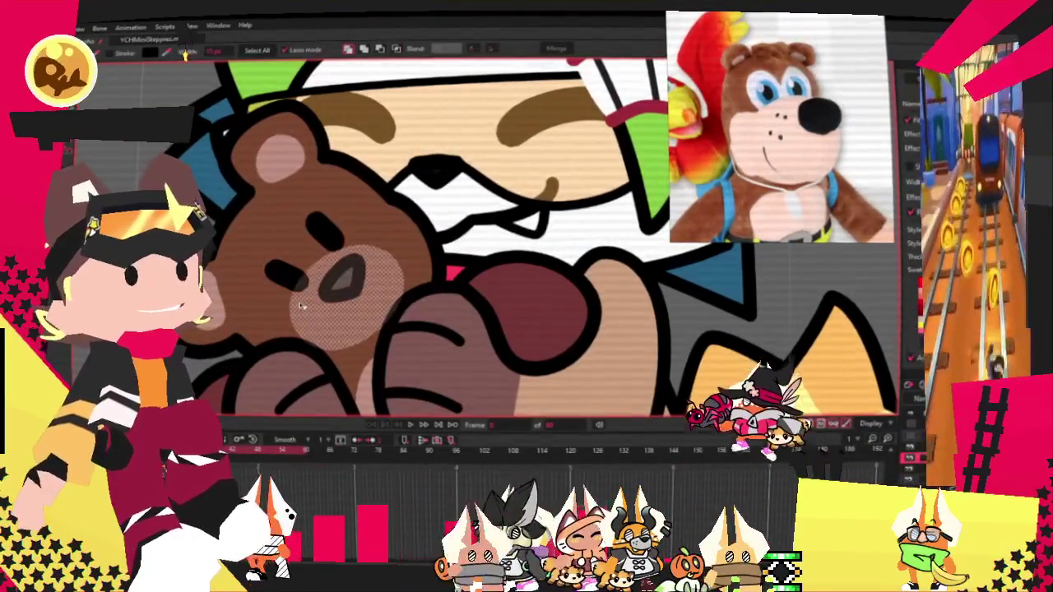
# Step: Select the muzzle shape and choose pure white (RGB 255, 255, 255) as its fill
pyautogui.press('t')
pyautogui.scroll(5, 471, 277)
pyautogui.scroll(-5, 470, 278)
pyautogui.scroll(4, 354, 275)
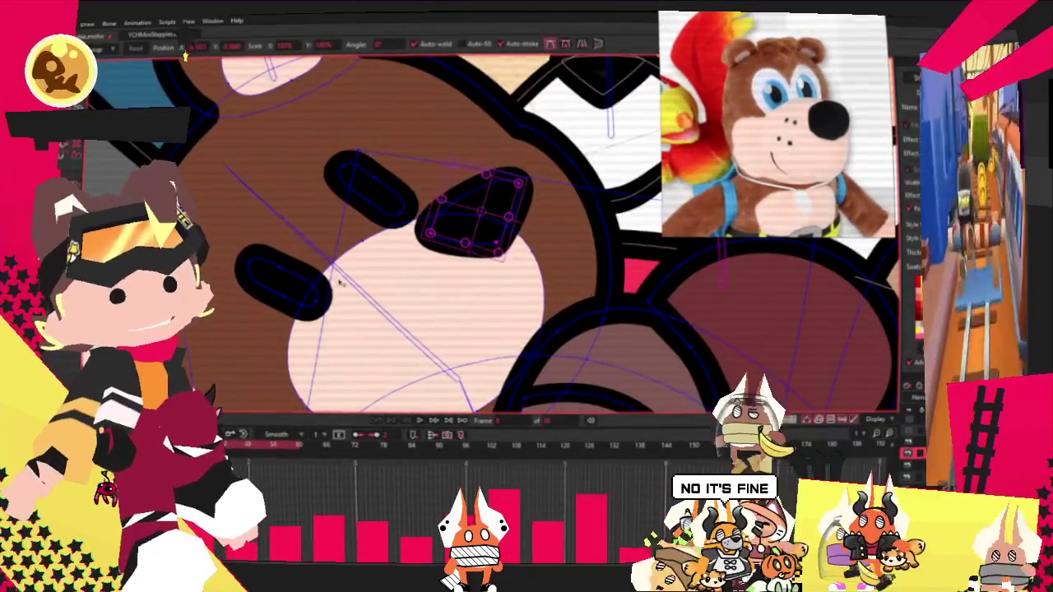
pyautogui.click(372, 306)
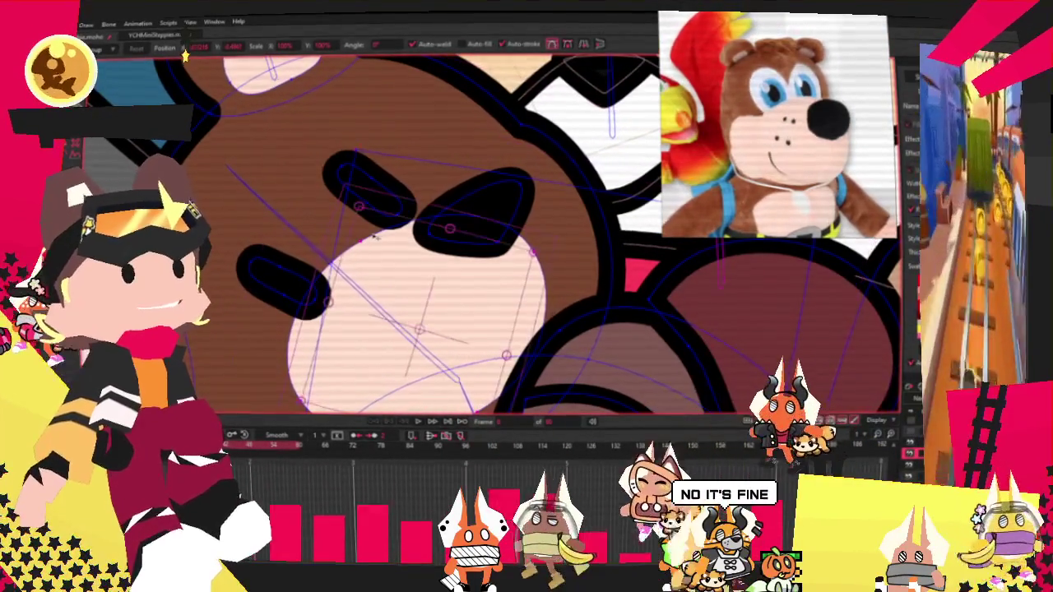
pyautogui.hotkey('ctrl', 'z')
pyautogui.hotkey('ctrl', 'z')
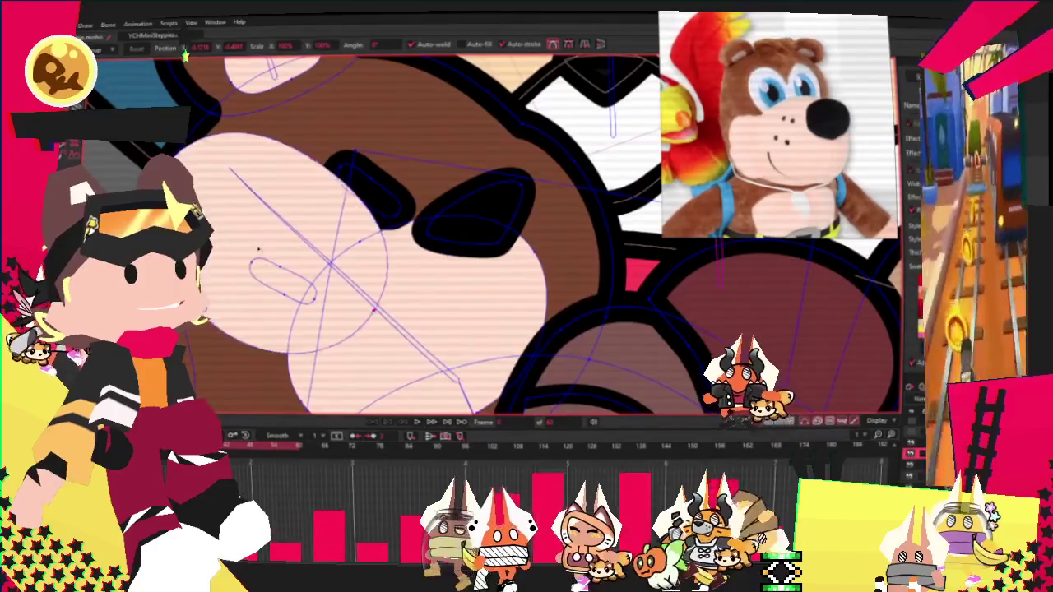
pyautogui.press('q')
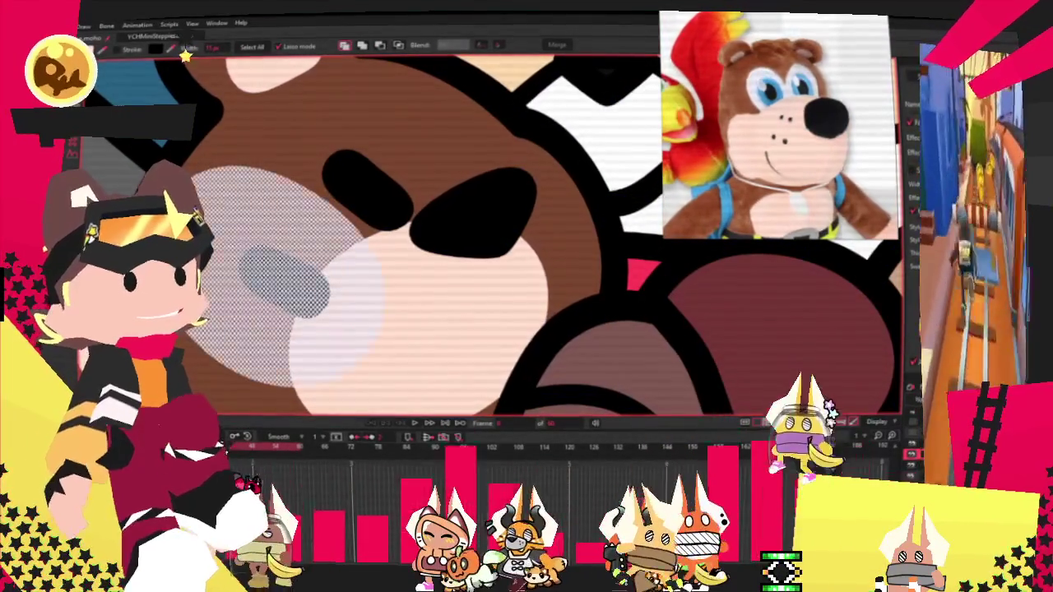
pyautogui.click(185, 54)
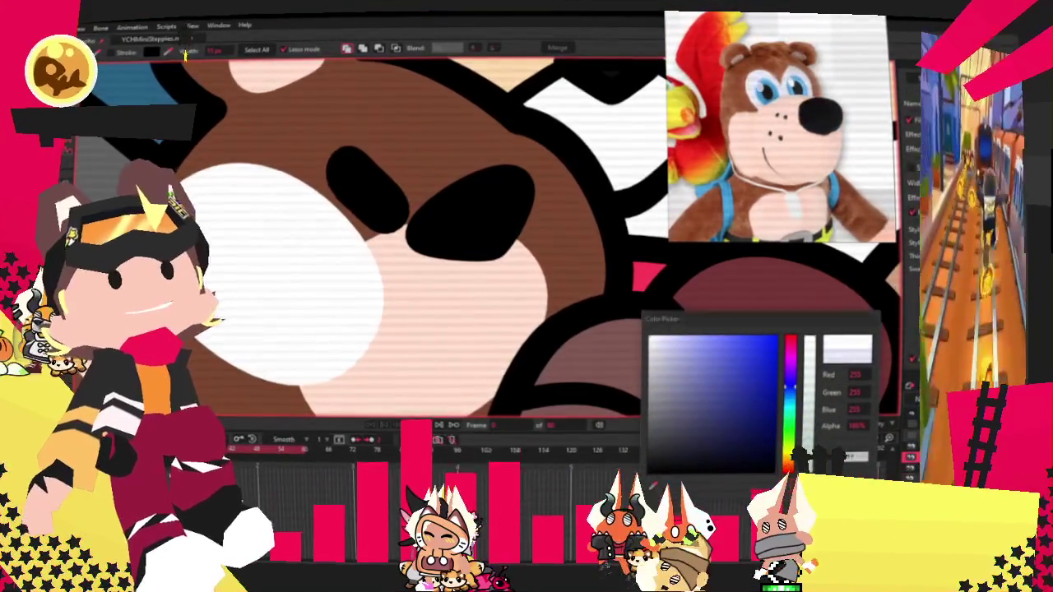
pyautogui.press('Return')
pyautogui.scroll(-5, 335, 242)
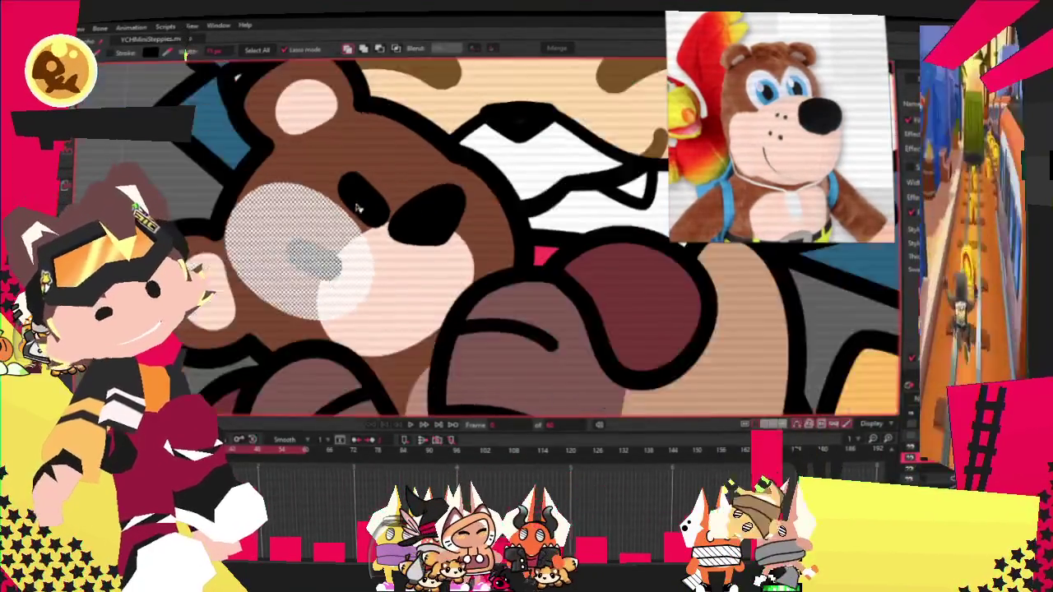
pyautogui.scroll(3, 347, 214)
pyautogui.scroll(2, 347, 215)
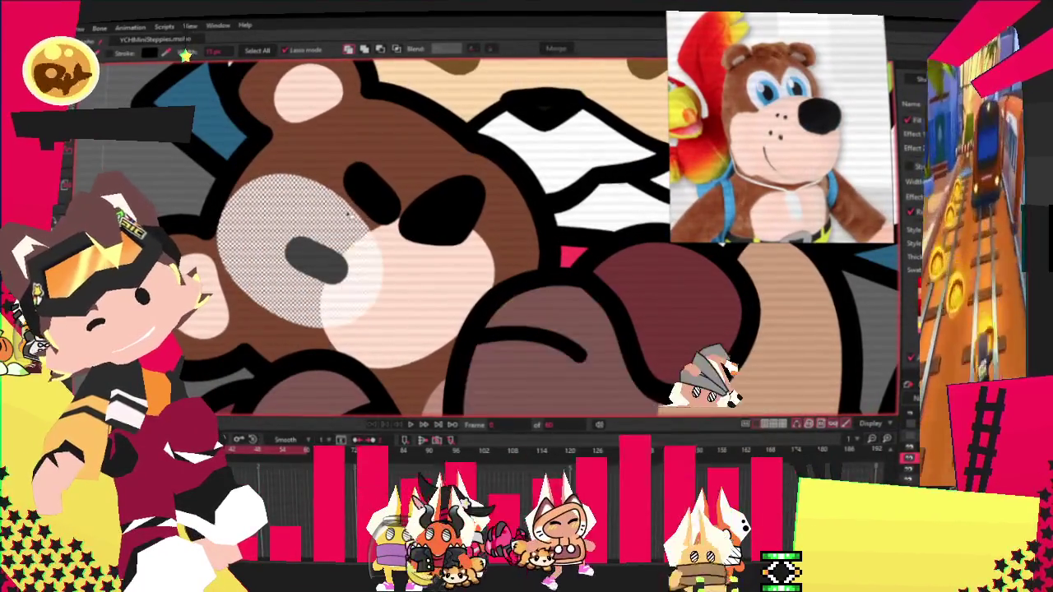
pyautogui.click(380, 49)
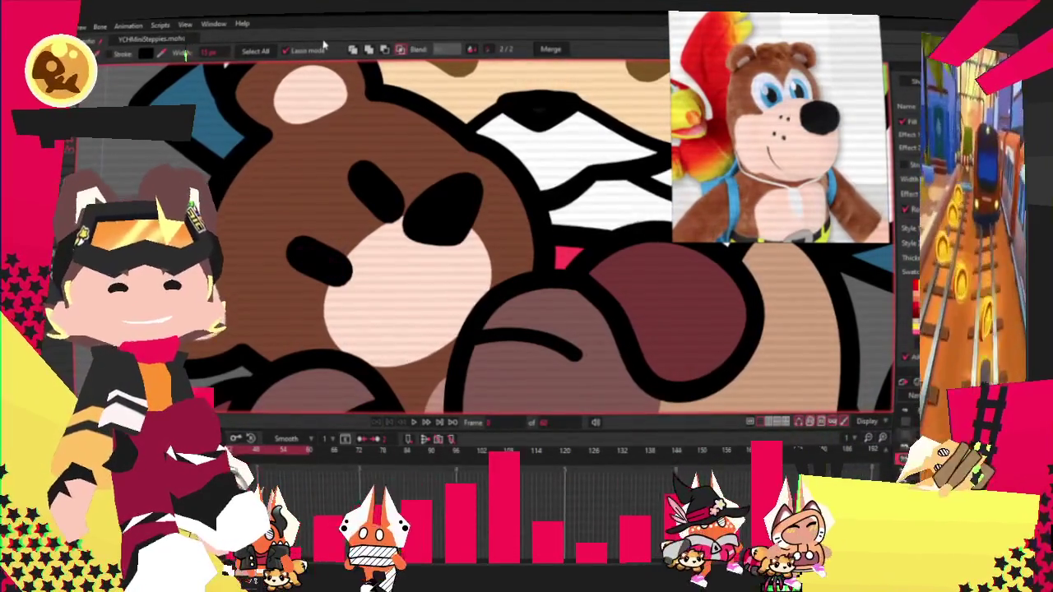
pyautogui.click(350, 121)
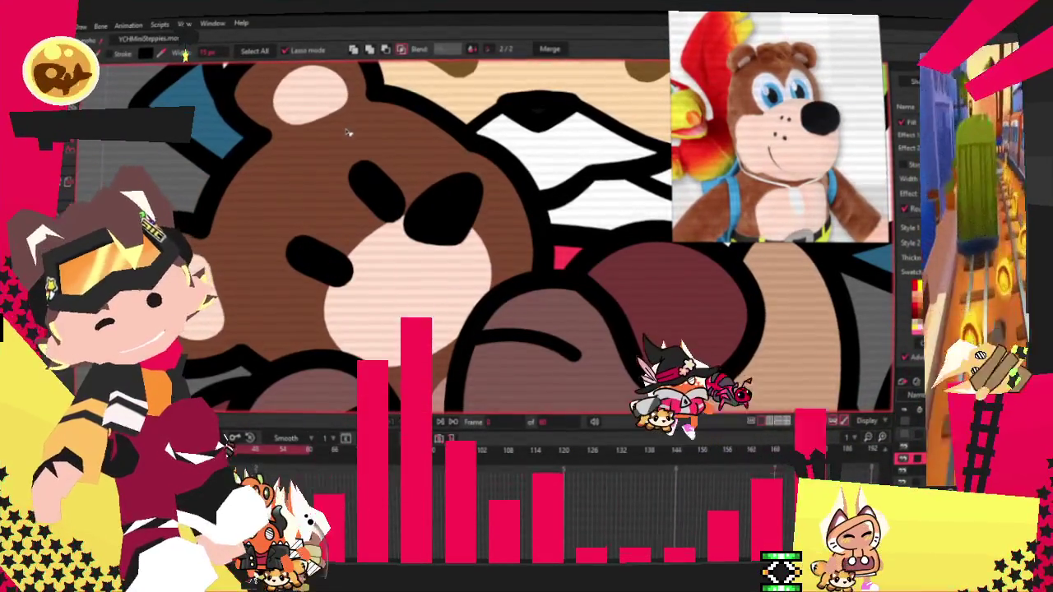
pyautogui.scroll(-3, 391, 250)
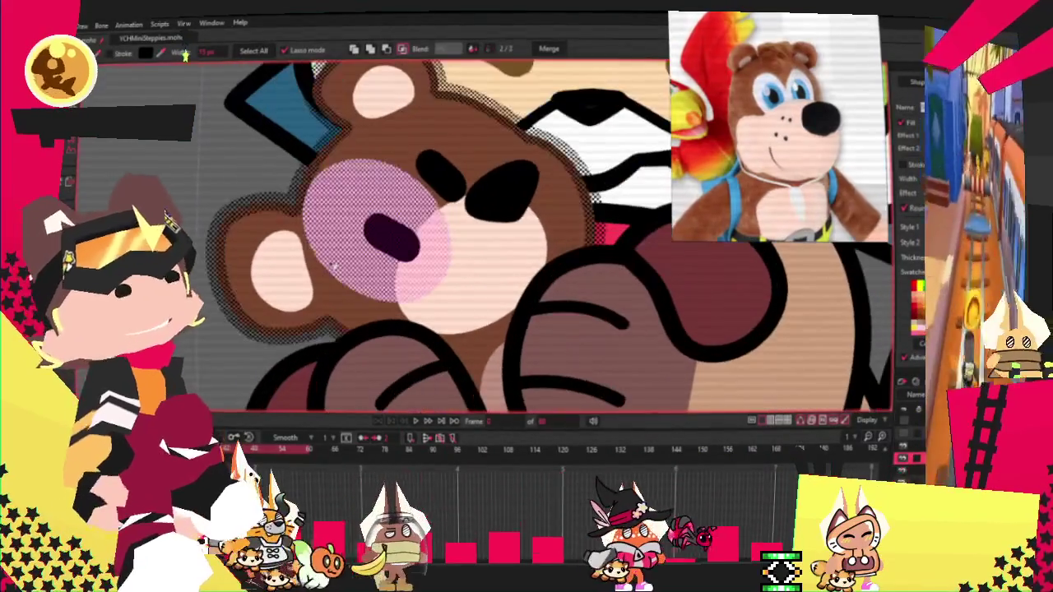
pyautogui.hotkey('ctrl', 'z')
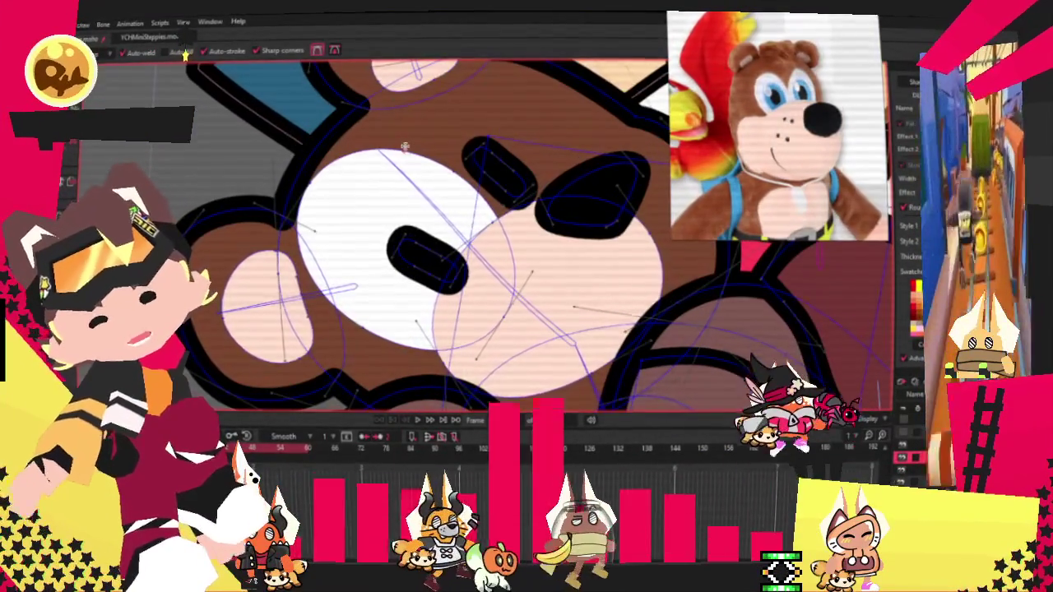
# Step: Drag the white muzzle's left-edge points inward on the bear's face
pyautogui.press('t')
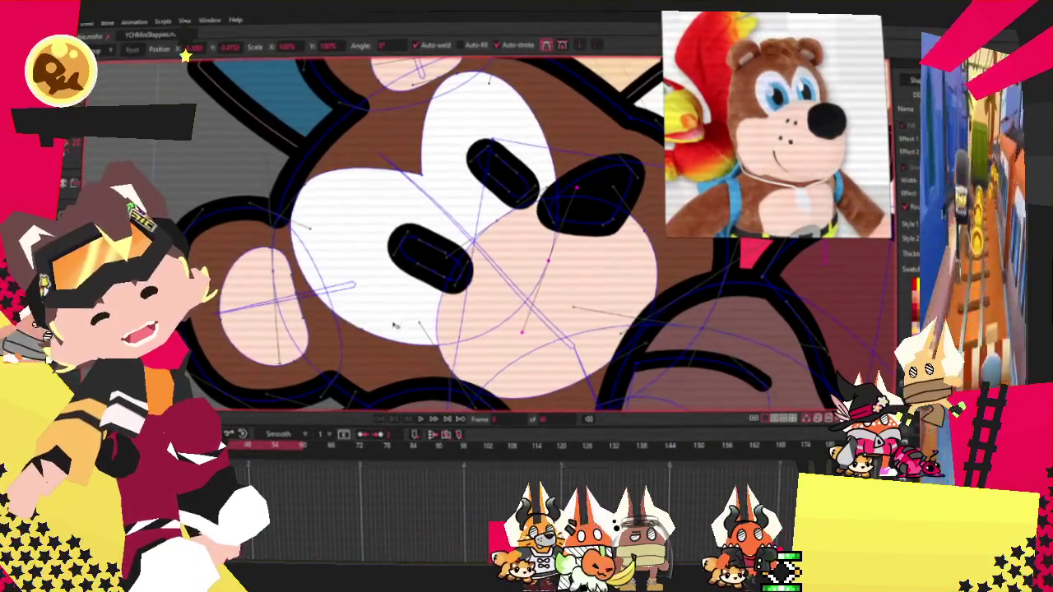
pyautogui.moveTo(304, 189); pyautogui.dragTo(339, 190)
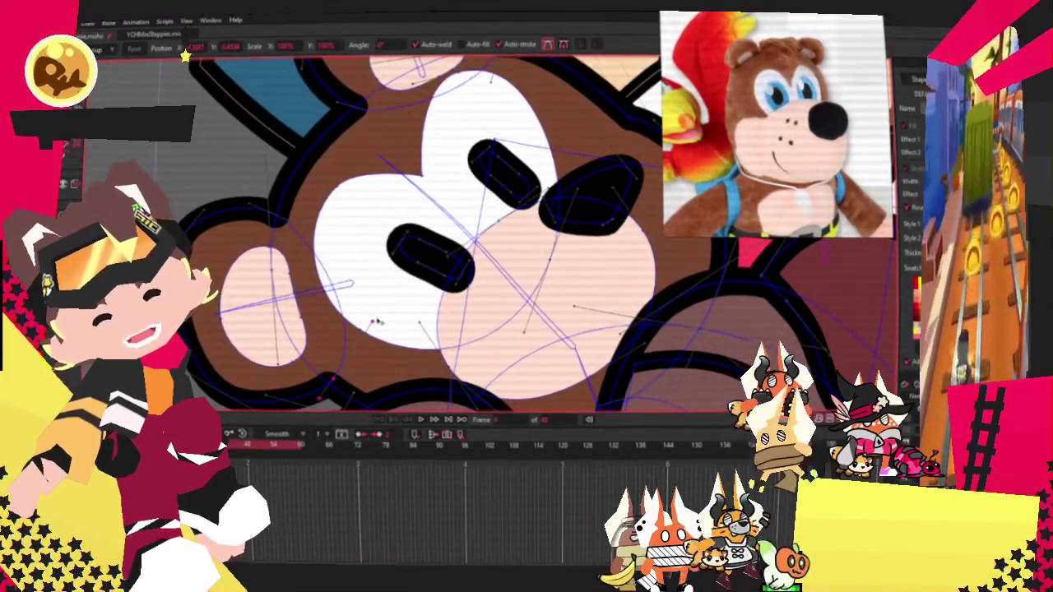
pyautogui.scroll(2, 381, 321)
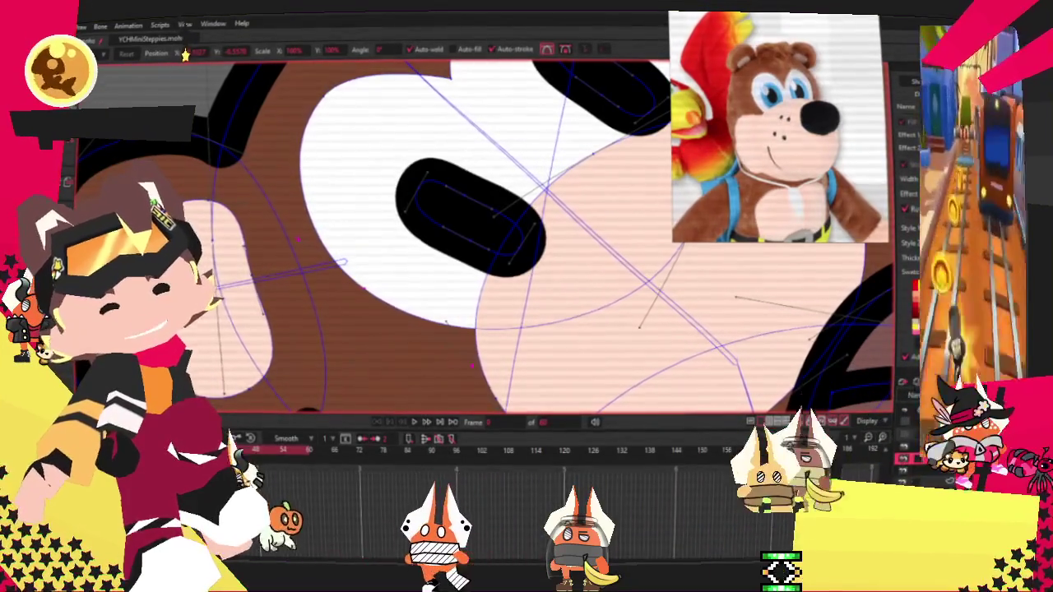
# Step: Nudge the bear's lower eye slightly left and down, then select both eye shapes
pyautogui.scroll(-3, 485, 239)
pyautogui.scroll(2, 509, 238)
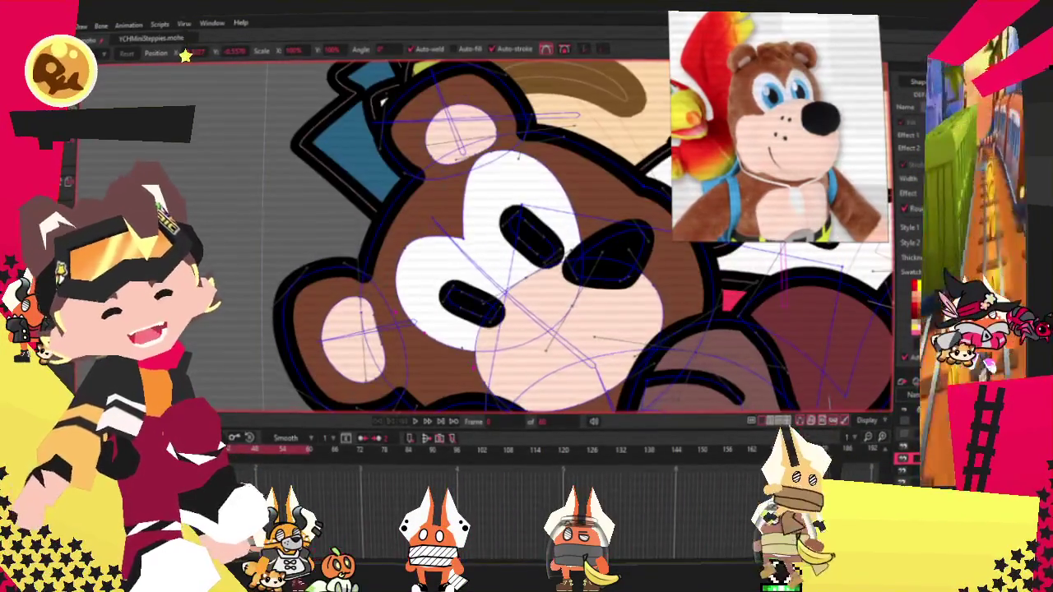
pyautogui.scroll(2, 556, 188)
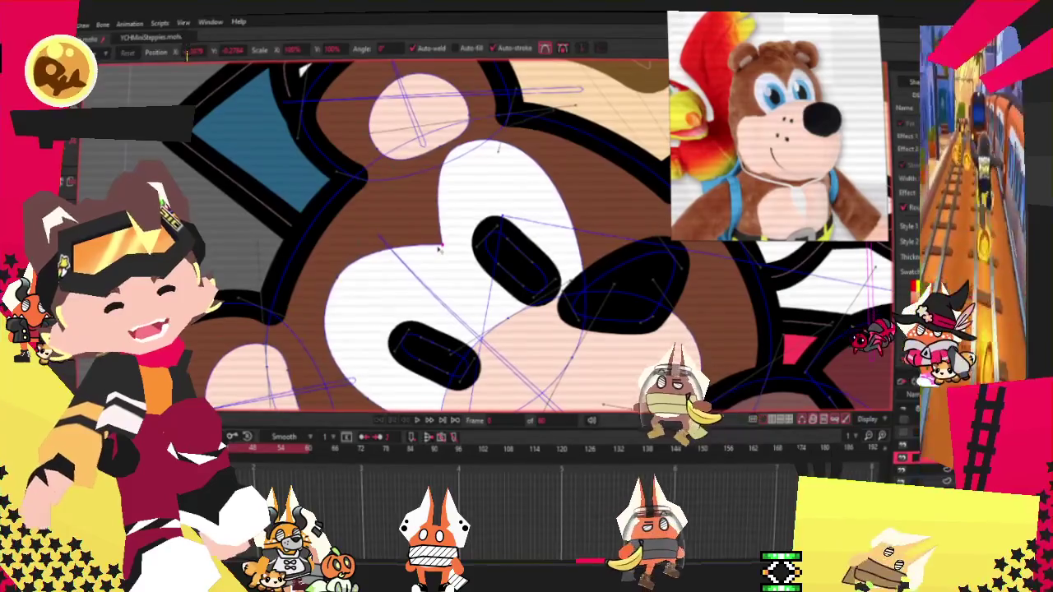
pyautogui.scroll(-1, 364, 256)
pyautogui.scroll(-1, 397, 179)
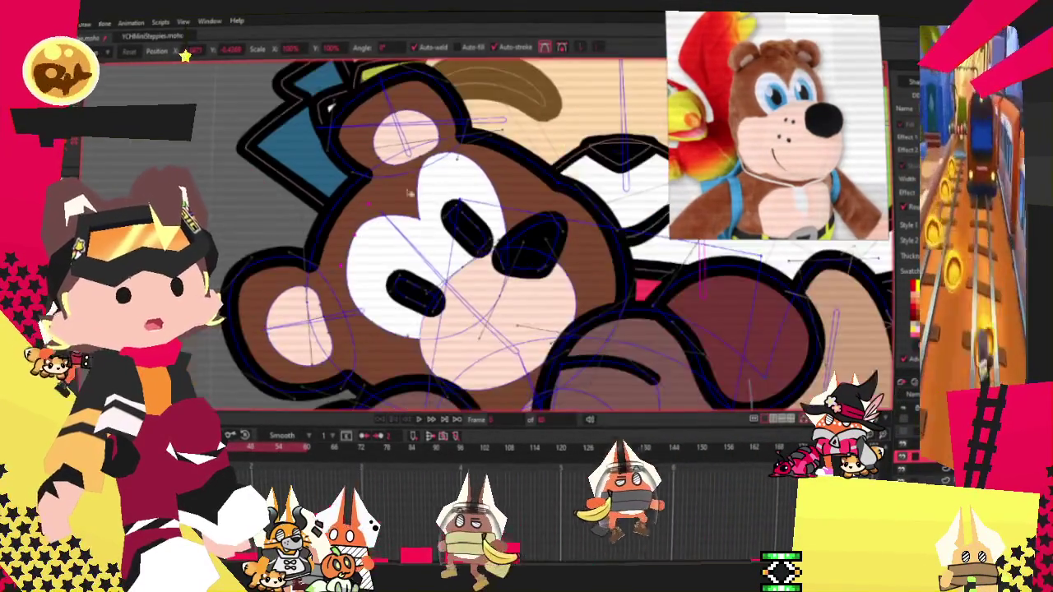
pyautogui.scroll(1, 398, 179)
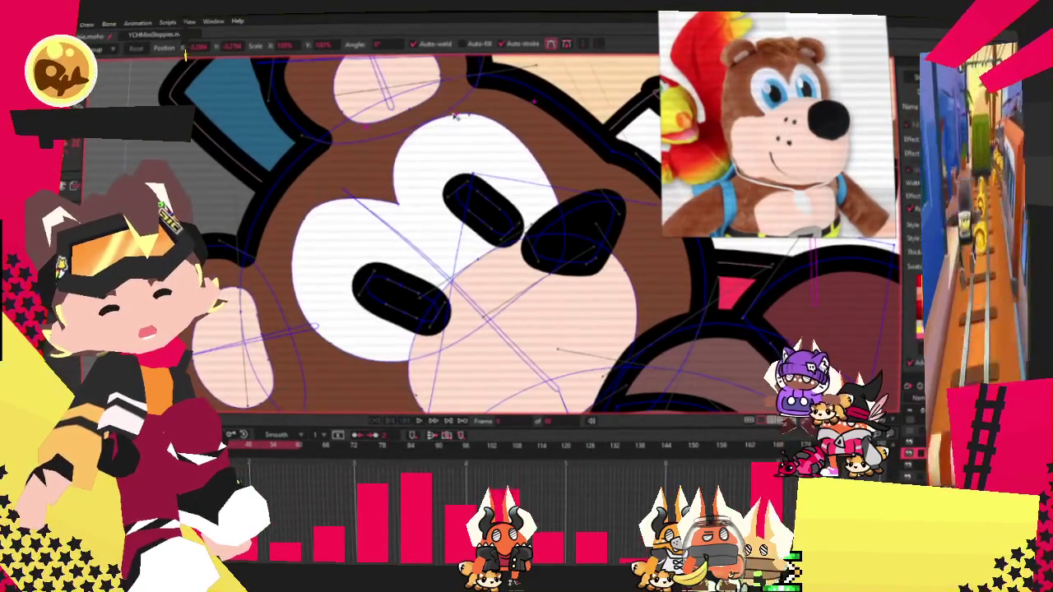
pyautogui.scroll(-5, 454, 117)
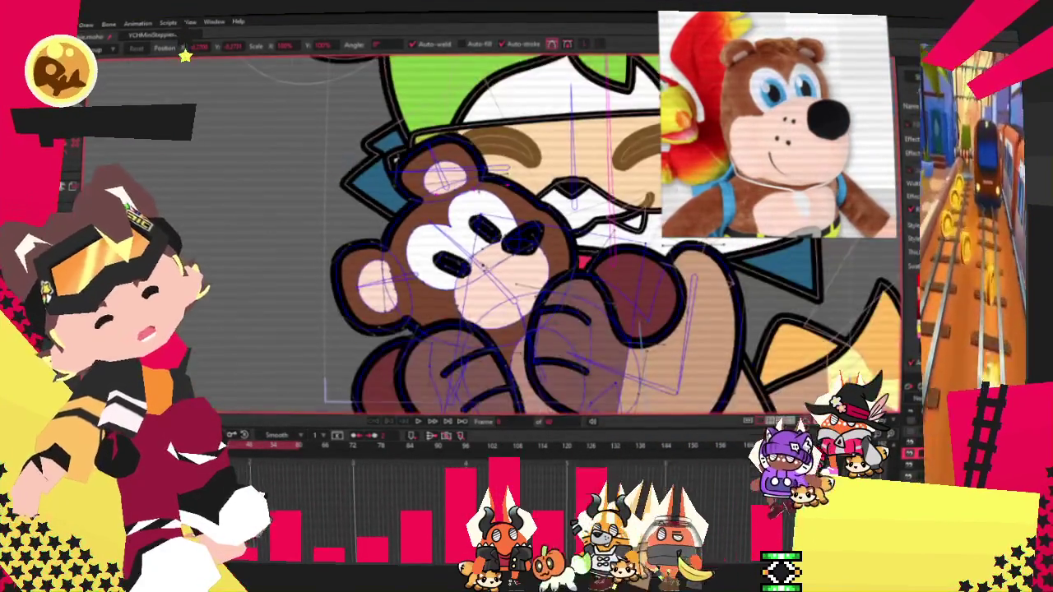
pyautogui.scroll(-5, 477, 238)
pyautogui.scroll(5, 477, 238)
pyautogui.scroll(2, 476, 238)
pyautogui.scroll(1, 477, 239)
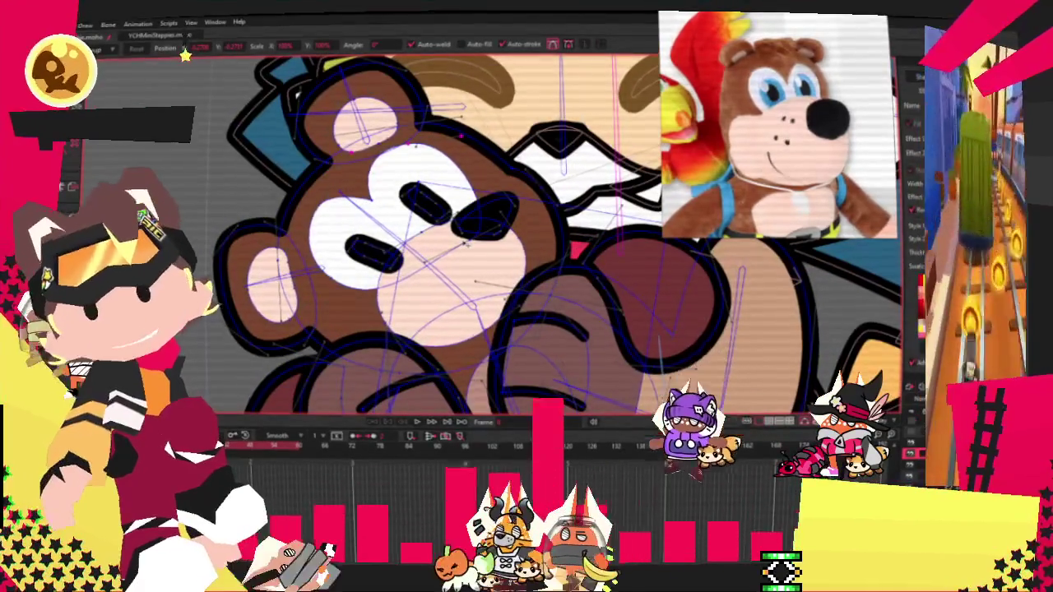
pyautogui.scroll(2, 457, 246)
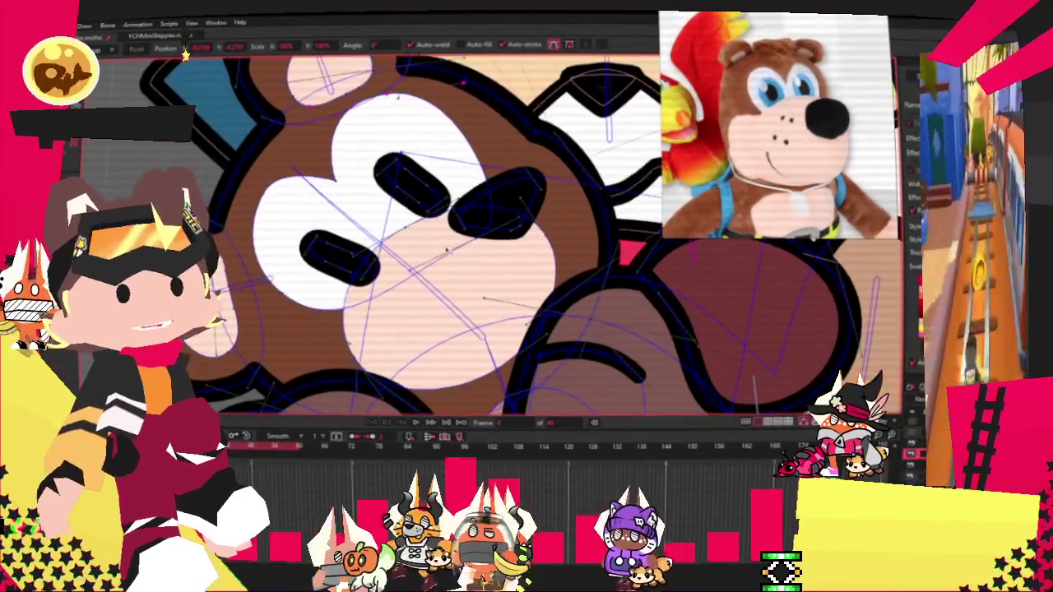
pyautogui.scroll(2, 325, 253)
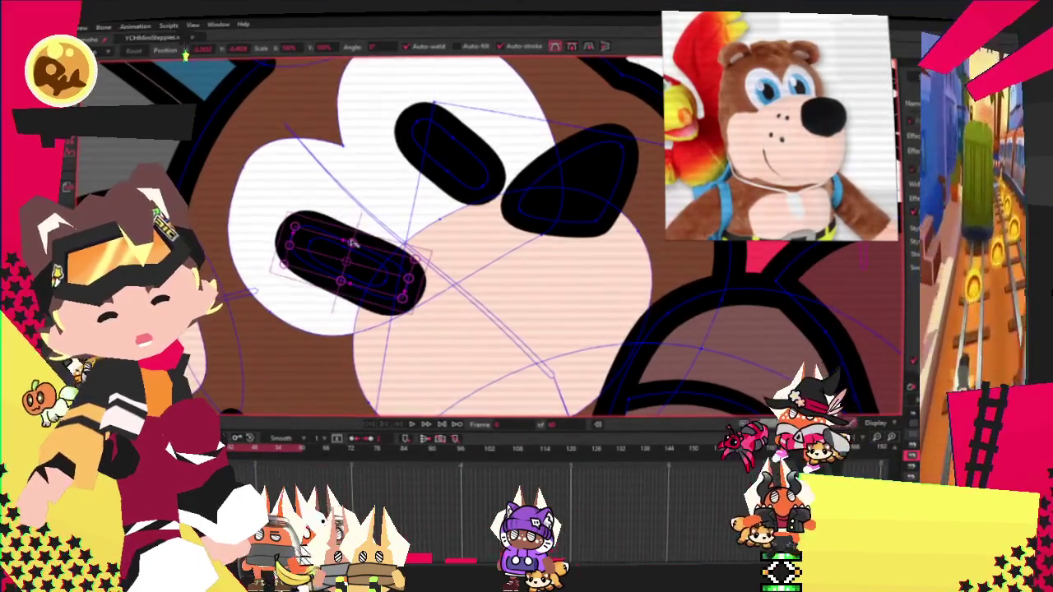
pyautogui.moveTo(362, 230); pyautogui.dragTo(412, 264)
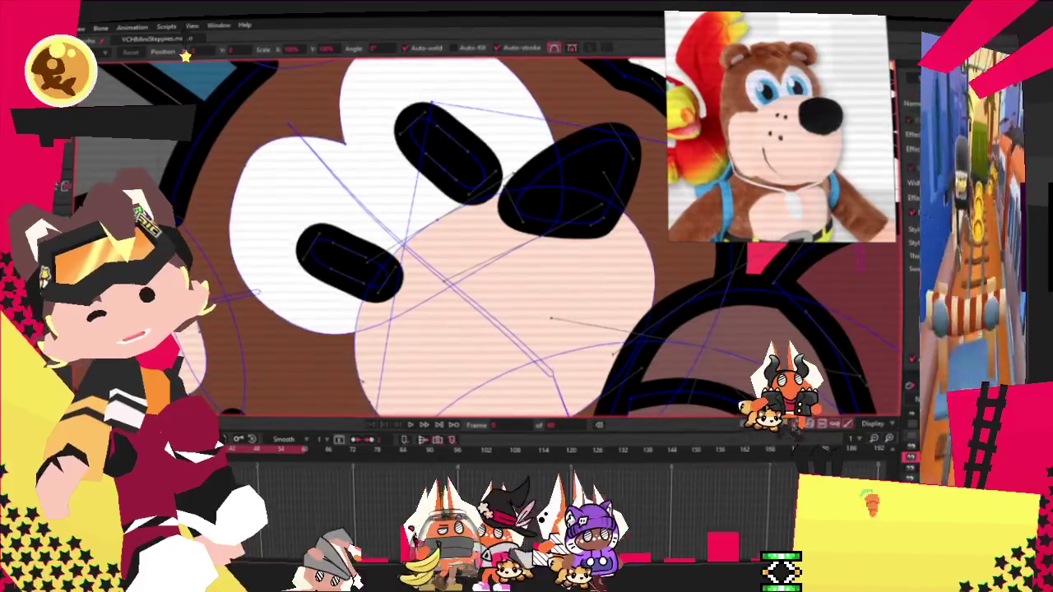
pyautogui.press('g')
pyautogui.keyDown('shift'); pyautogui.click(460, 137); pyautogui.keyUp('shift')
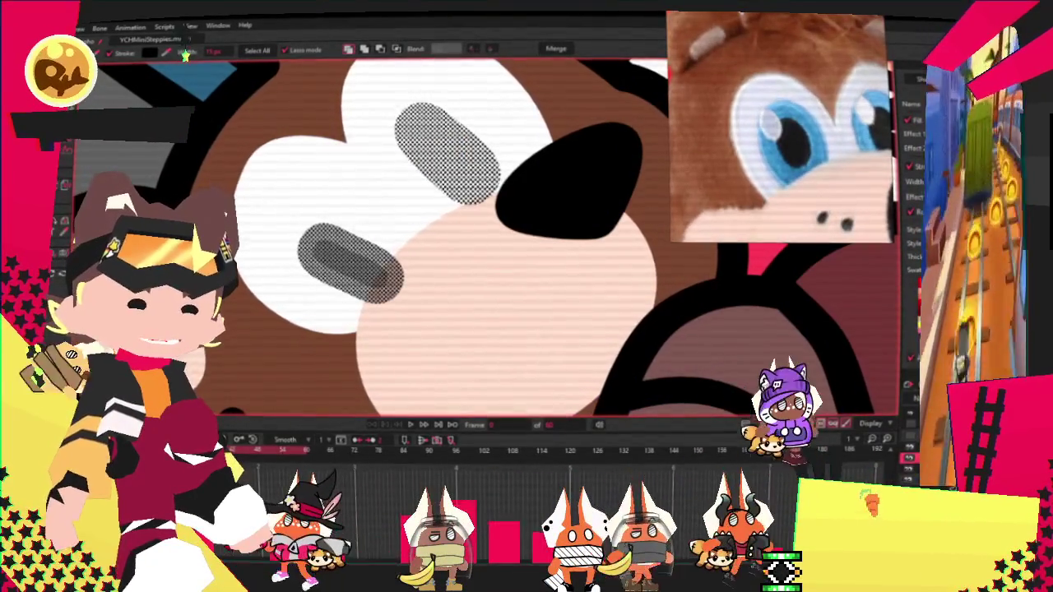
# Step: Fill both bear eye shapes with light blue around the black pupils
pyautogui.click(788, 112)
pyautogui.scroll(-2, 452, 246)
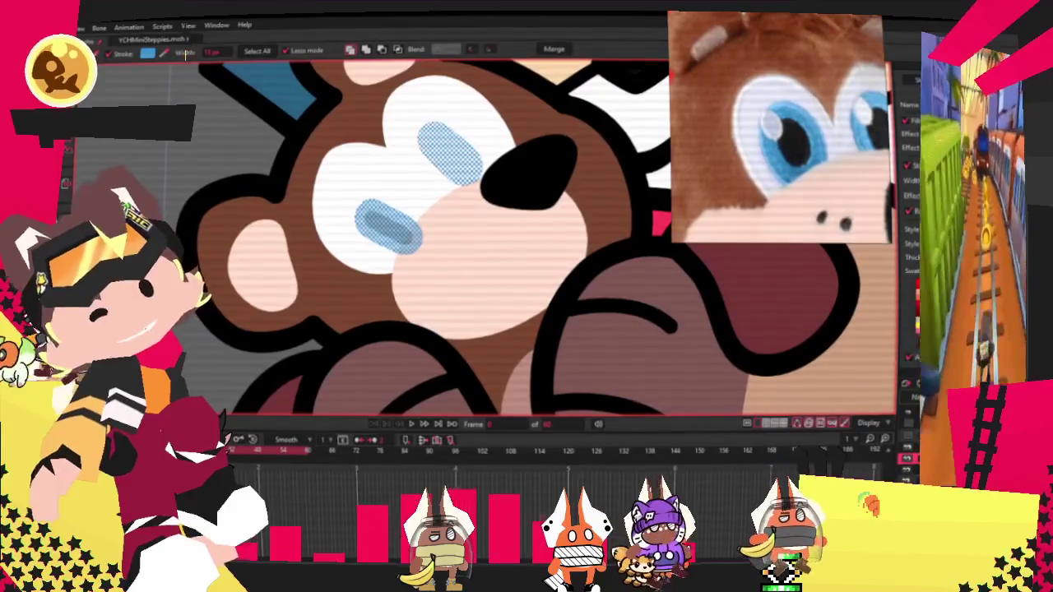
pyautogui.press('t')
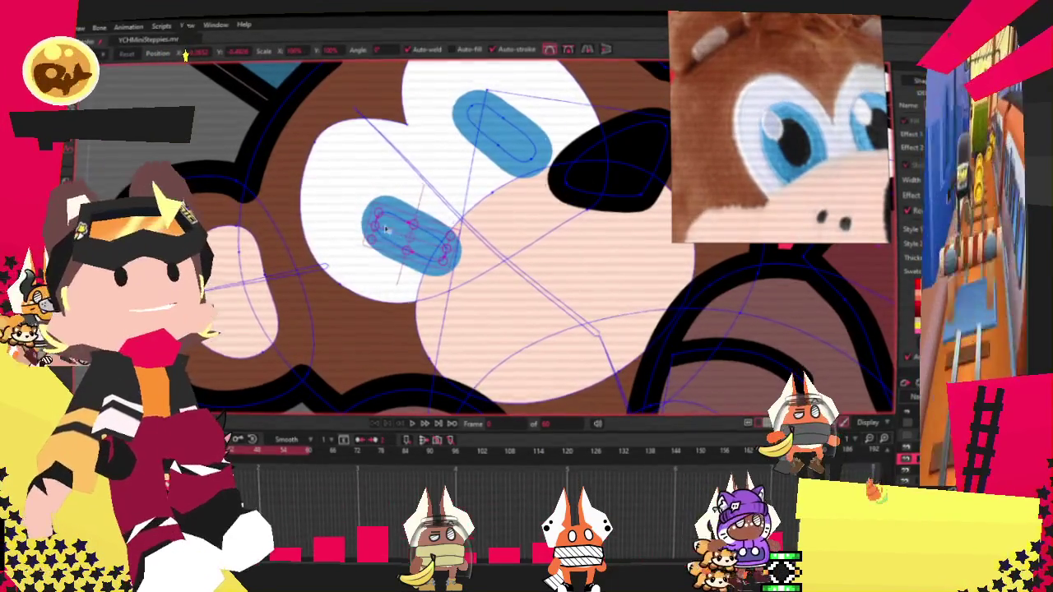
pyautogui.press('q')
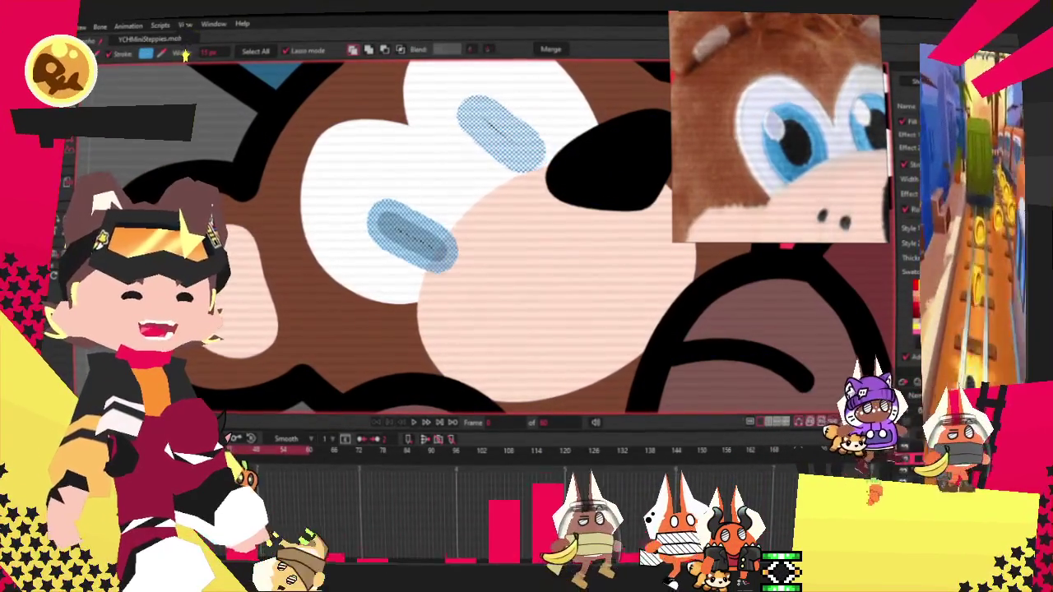
pyautogui.scroll(-3, 301, 242)
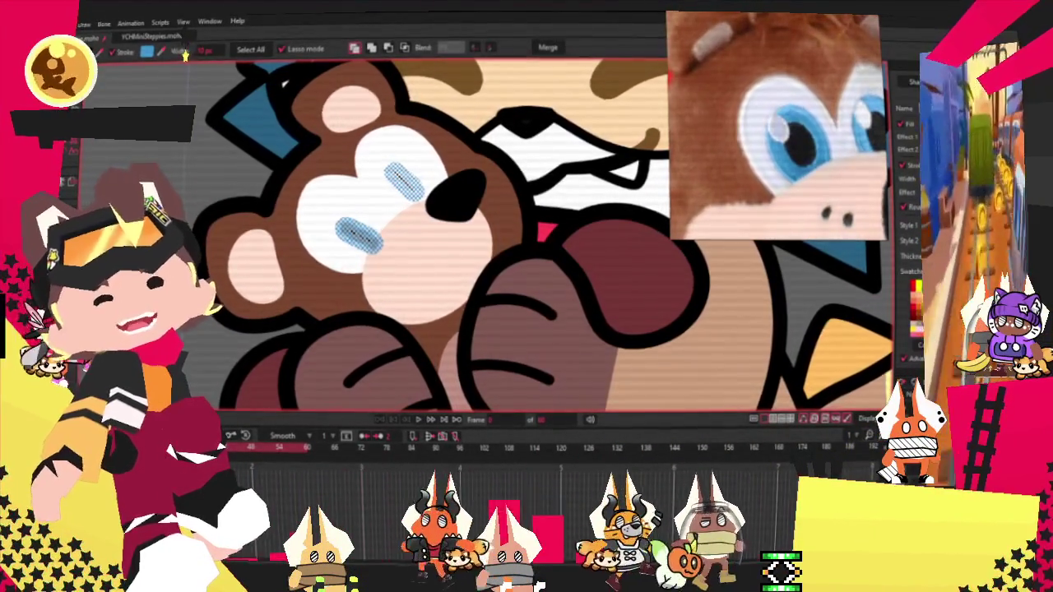
pyautogui.press('t')
pyautogui.scroll(5, 405, 209)
pyautogui.scroll(2, 406, 209)
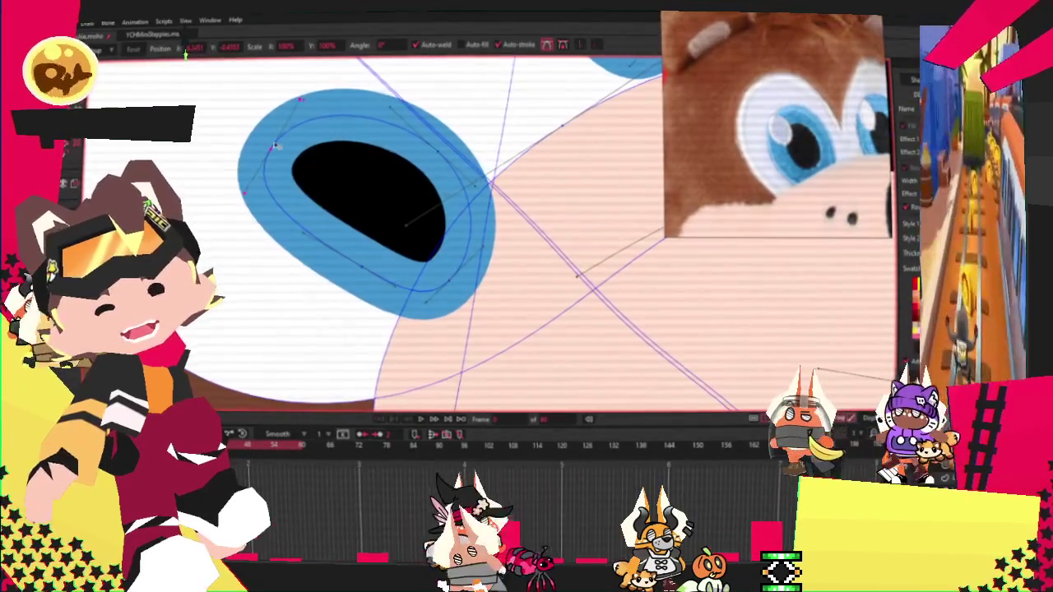
# Step: Stretch and rotate the lower eye ring and pupil into a tilted oval
pyautogui.scroll(-2, 273, 145)
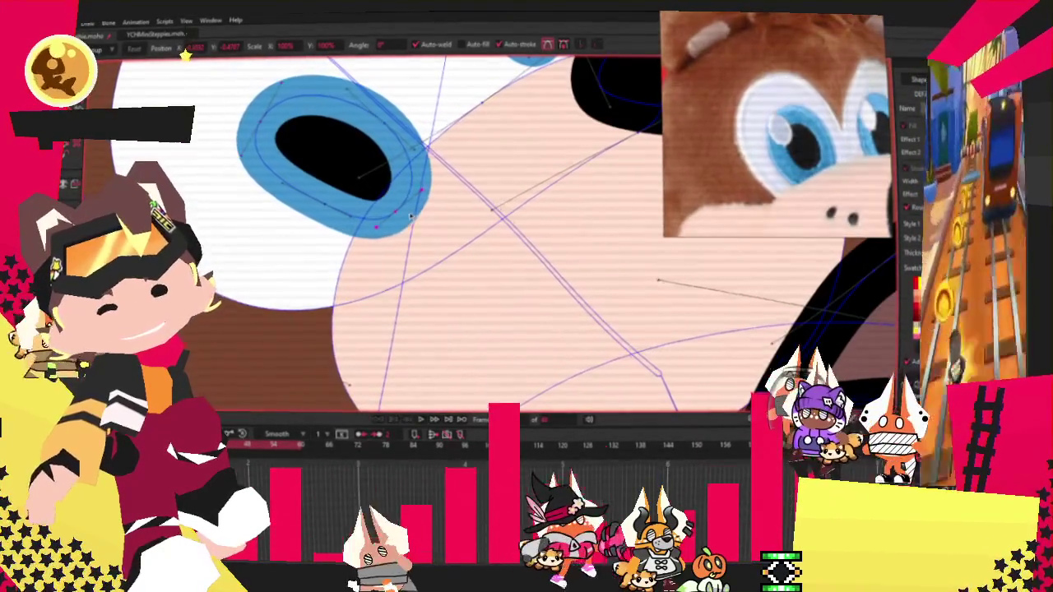
pyautogui.moveTo(321, 198)
pyautogui.mouseDown()
pyautogui.moveTo(301, 213)
pyautogui.moveTo(268, 214)
pyautogui.mouseUp()
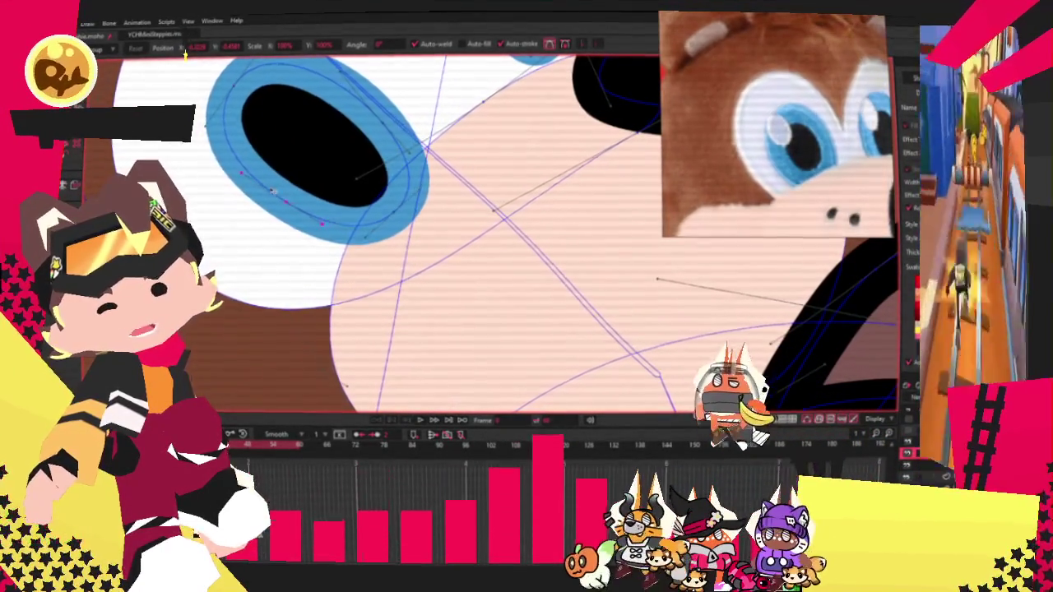
pyautogui.scroll(-3, 268, 213)
pyautogui.scroll(3, 331, 107)
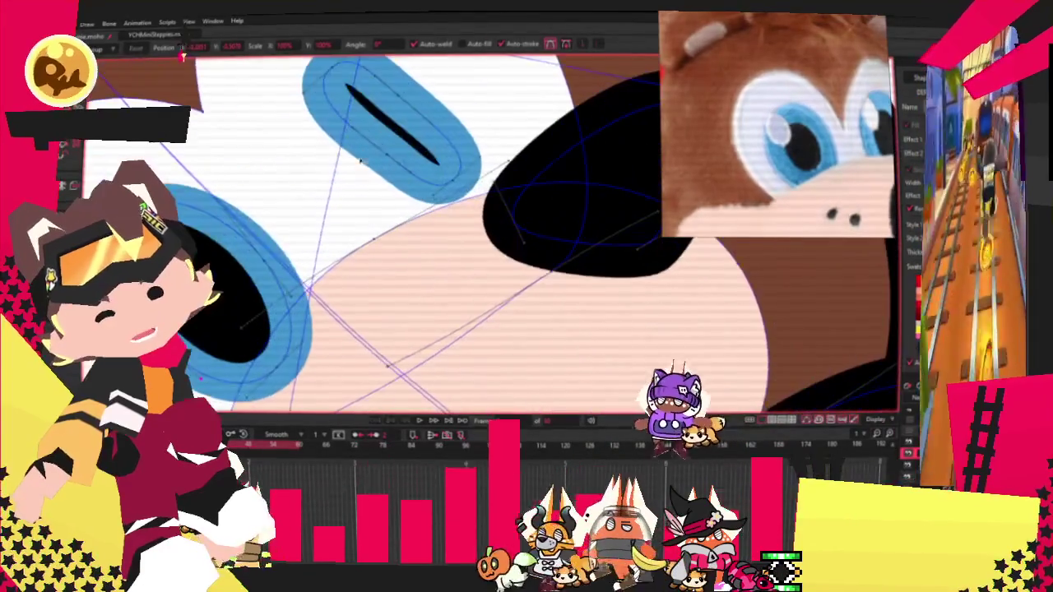
# Step: Stretch the upper eye ring and pupil taller and tilted, pulling its top edge up
pyautogui.moveTo(331, 107); pyautogui.dragTo(317, 58)
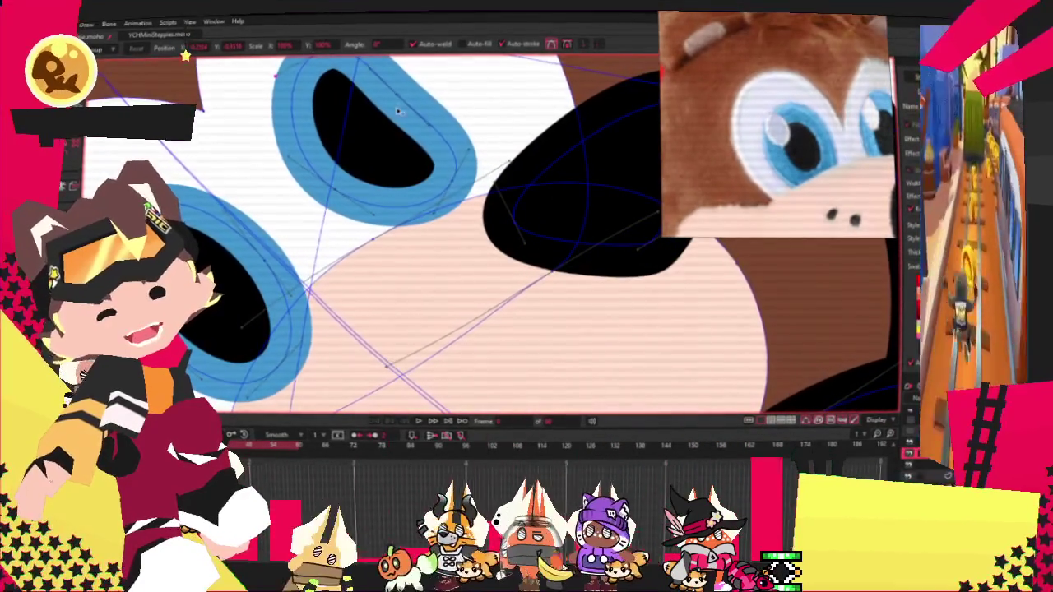
pyautogui.moveTo(460, 188); pyautogui.dragTo(481, 222)
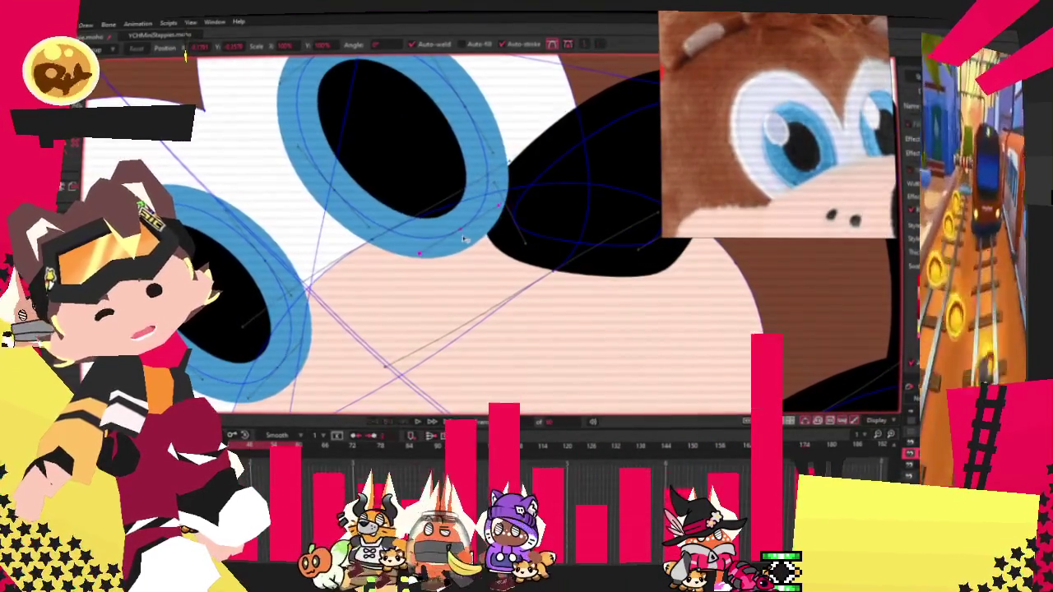
pyautogui.moveTo(321, 147); pyautogui.dragTo(312, 150)
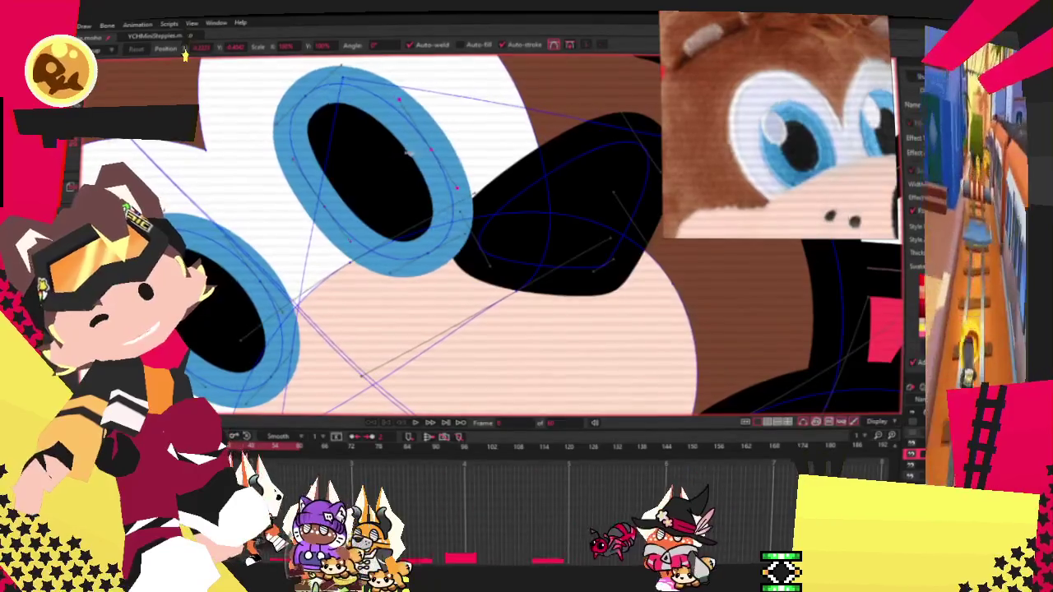
pyautogui.moveTo(333, 117); pyautogui.dragTo(317, 88)
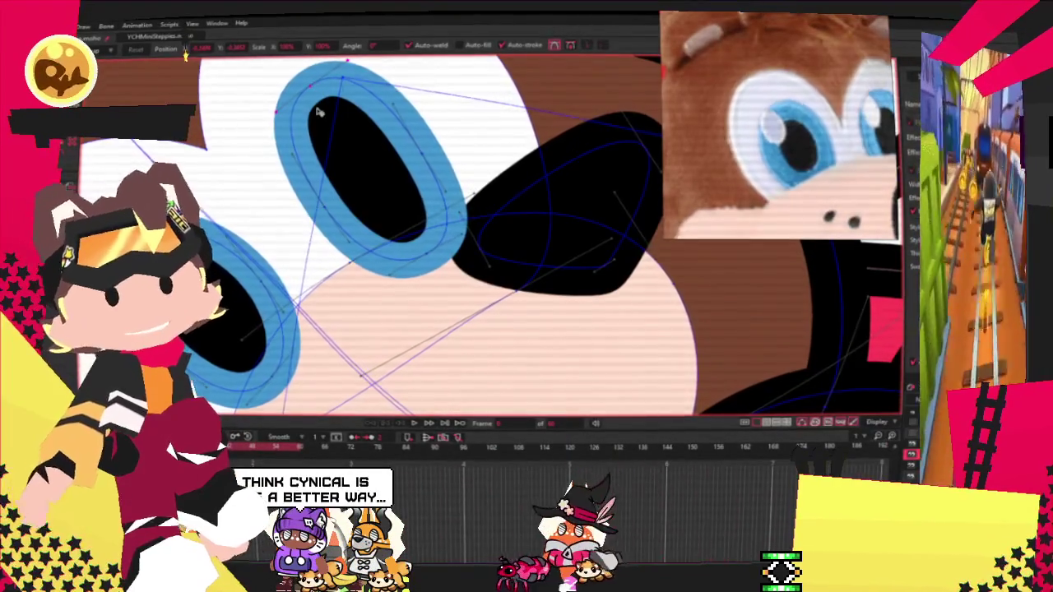
pyautogui.scroll(-2, 320, 115)
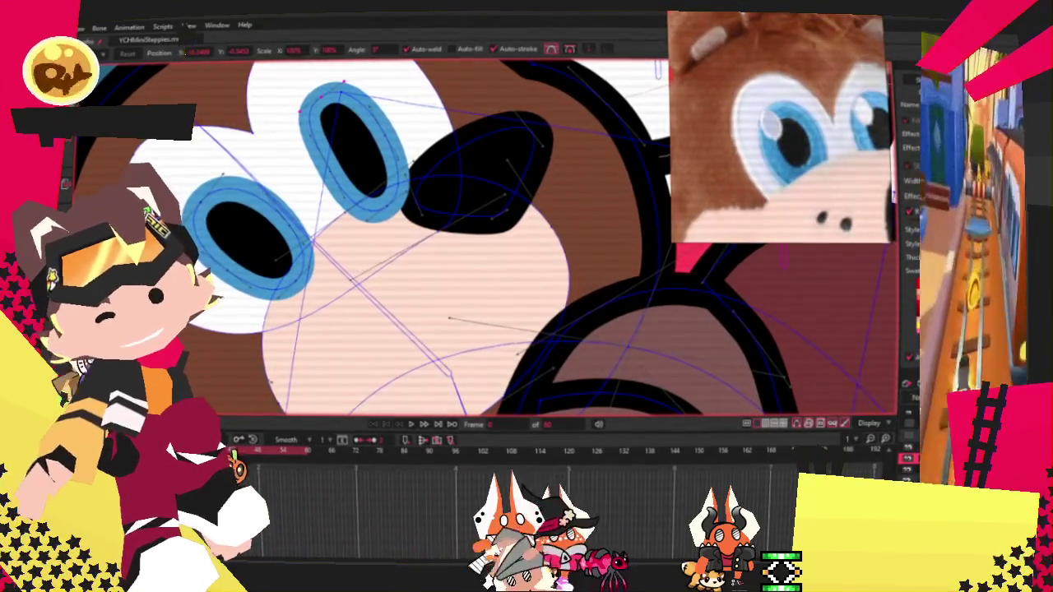
pyautogui.scroll(2, 257, 337)
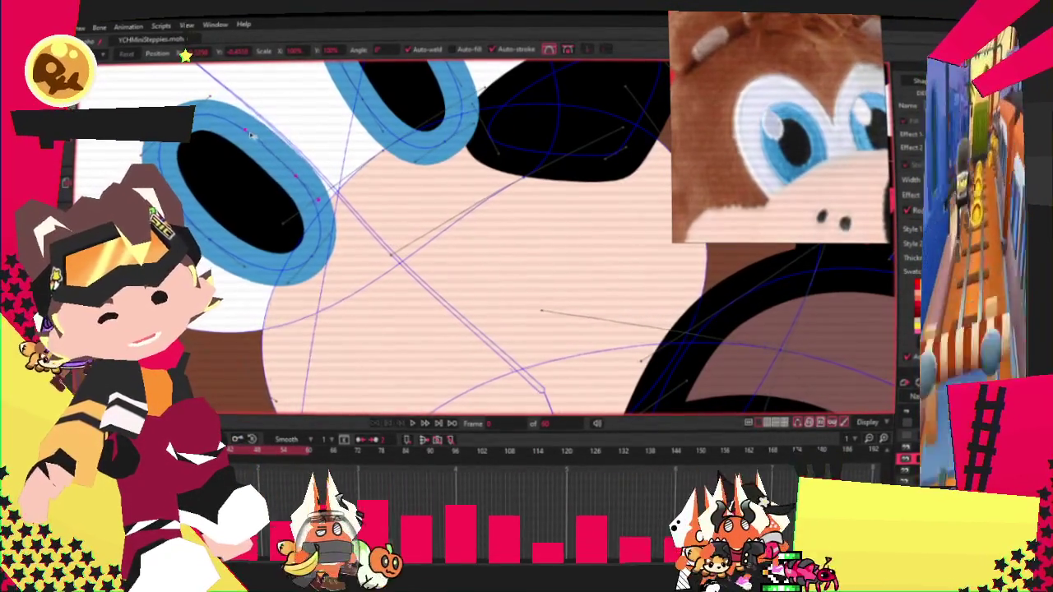
pyautogui.scroll(-3, 486, 238)
pyautogui.scroll(2, 485, 238)
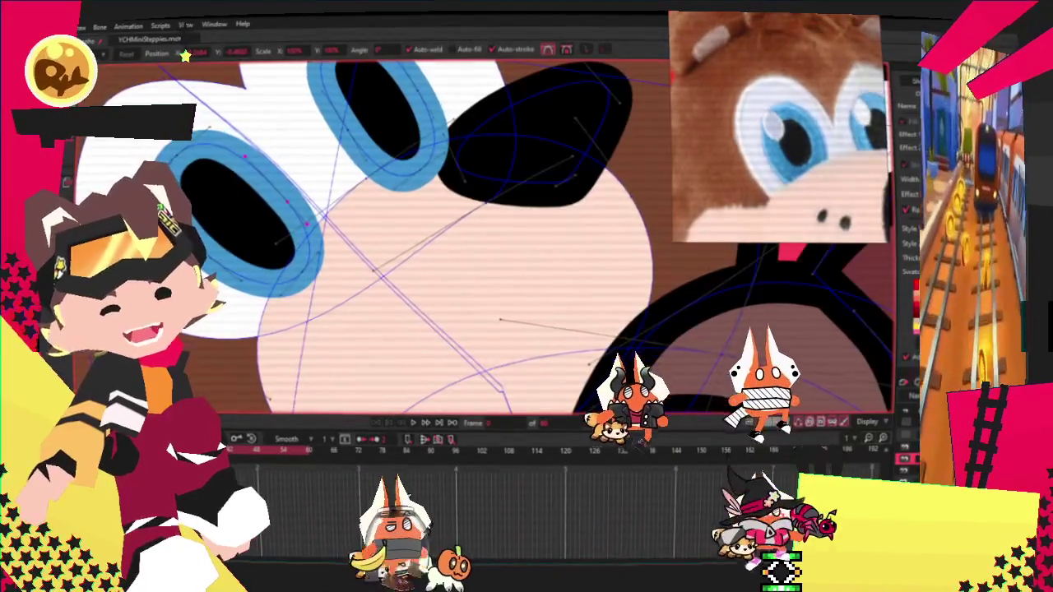
pyautogui.press('q')
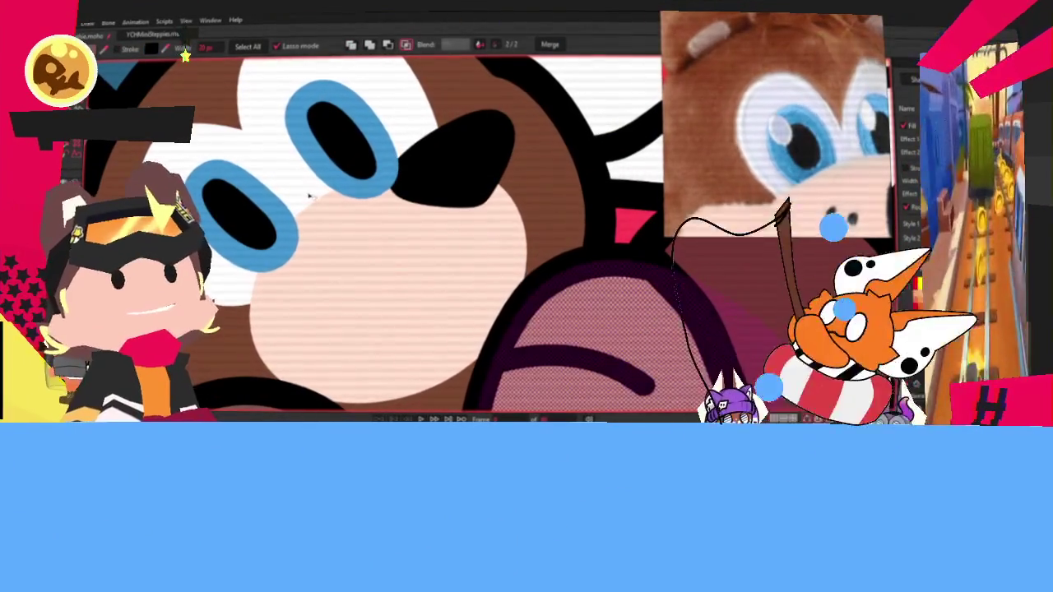
# Step: Select the bear plush's muzzle/nose shape and switch to Transform Points to reshape it
pyautogui.click(344, 259)
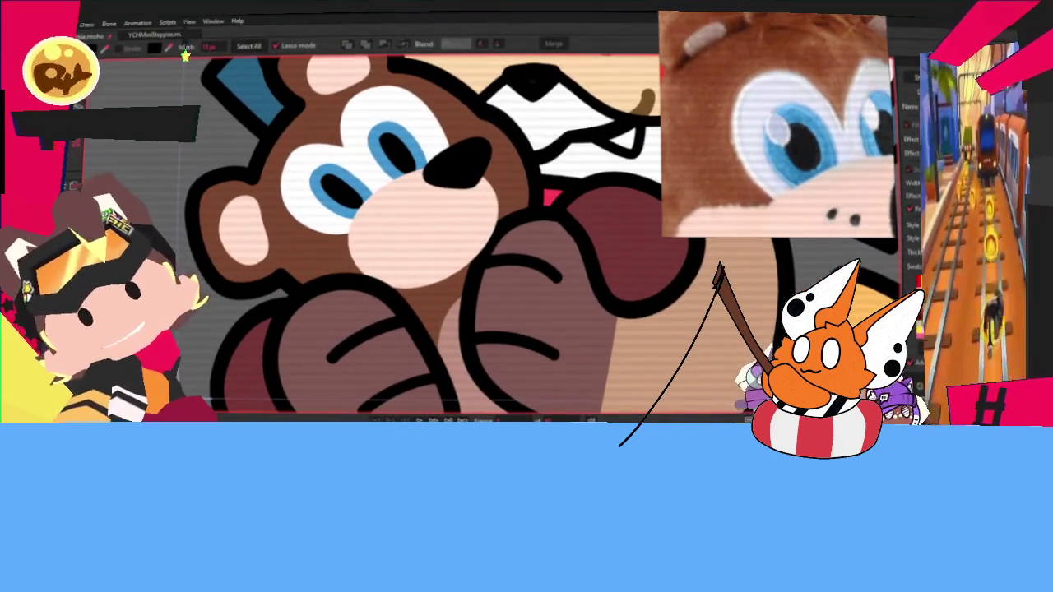
pyautogui.press('t')
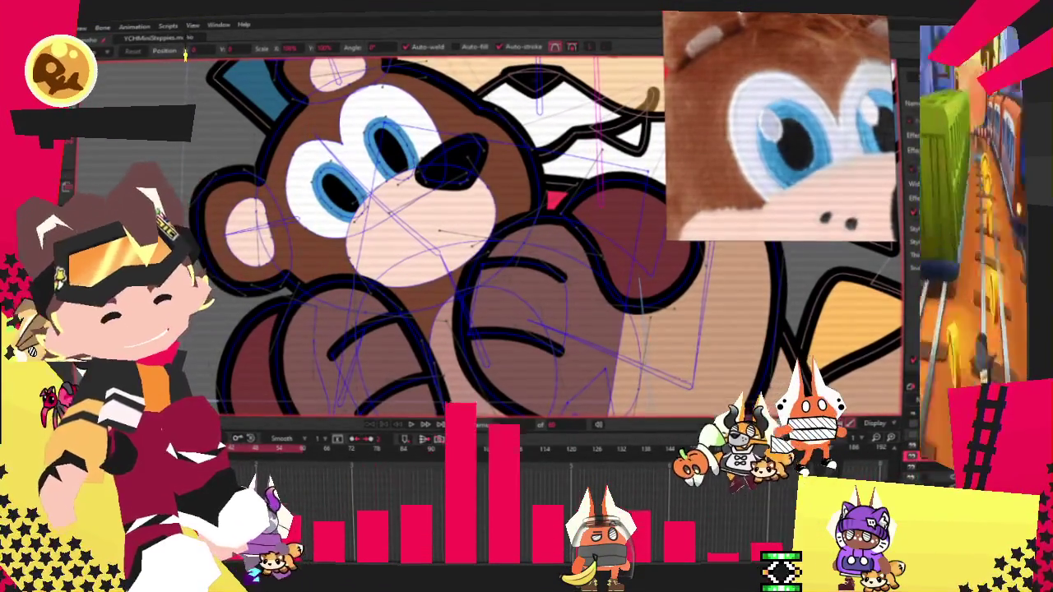
# Step: Stop the running animation playback
pyautogui.scroll(3, 461, 165)
pyautogui.scroll(3, 469, 193)
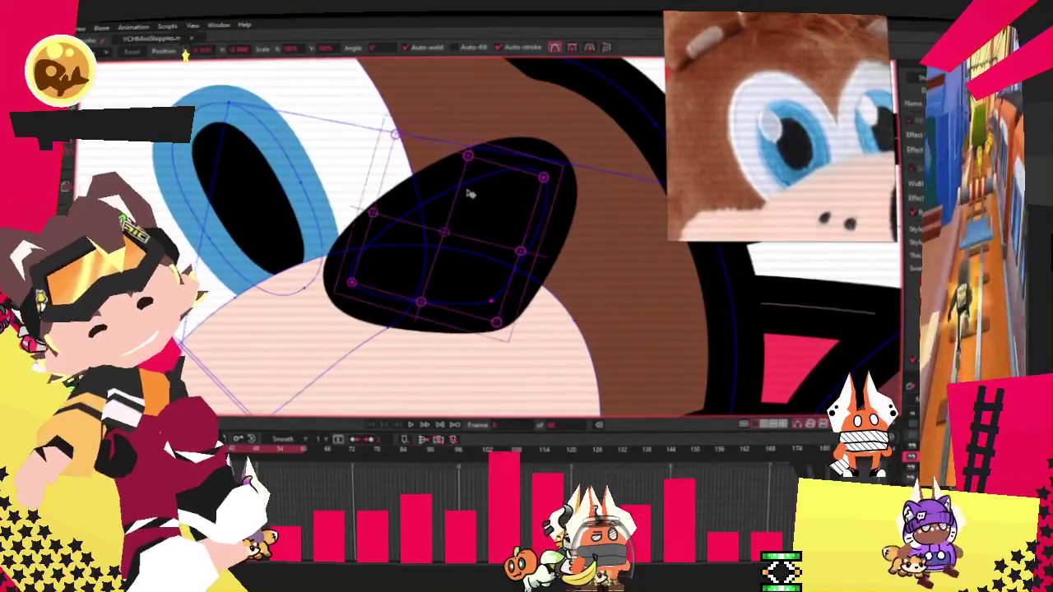
pyautogui.scroll(-3, 451, 233)
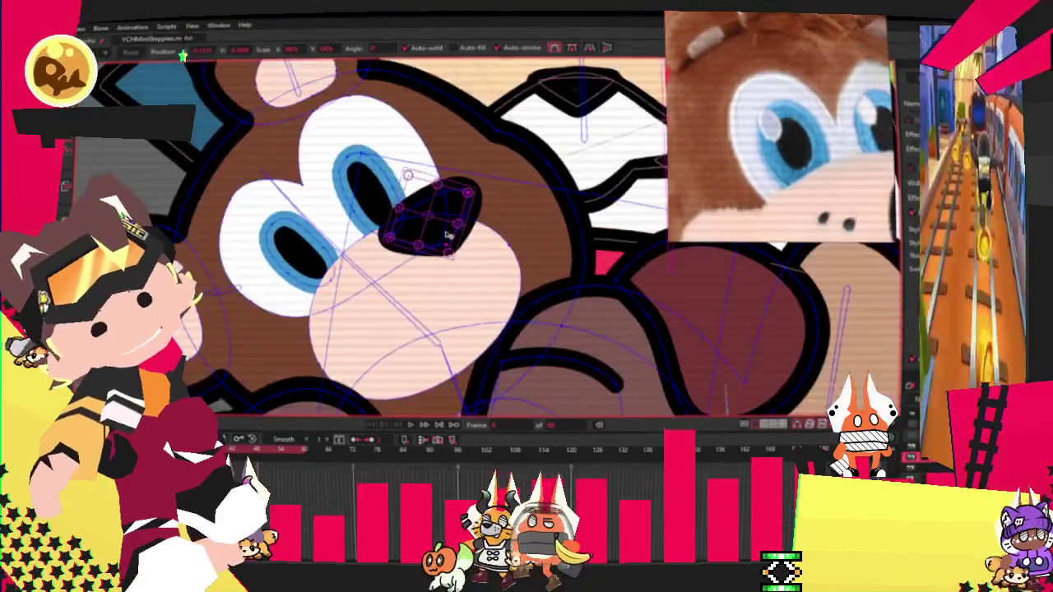
pyautogui.scroll(-4, 451, 233)
pyautogui.scroll(3, 436, 247)
pyautogui.scroll(2, 427, 263)
pyautogui.scroll(-3, 413, 280)
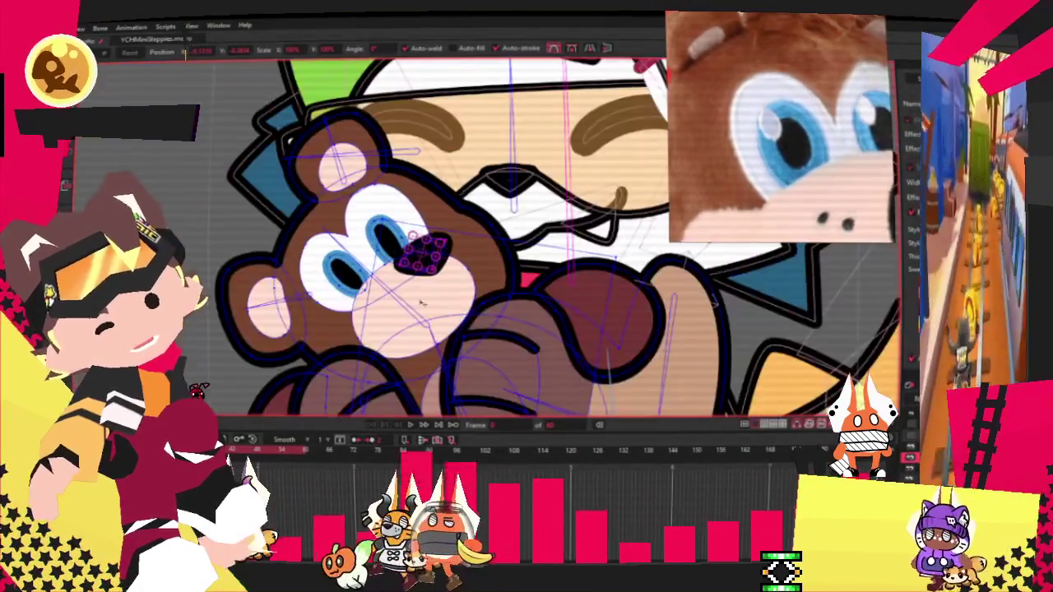
pyautogui.scroll(-2, 413, 279)
pyautogui.scroll(-3, 413, 279)
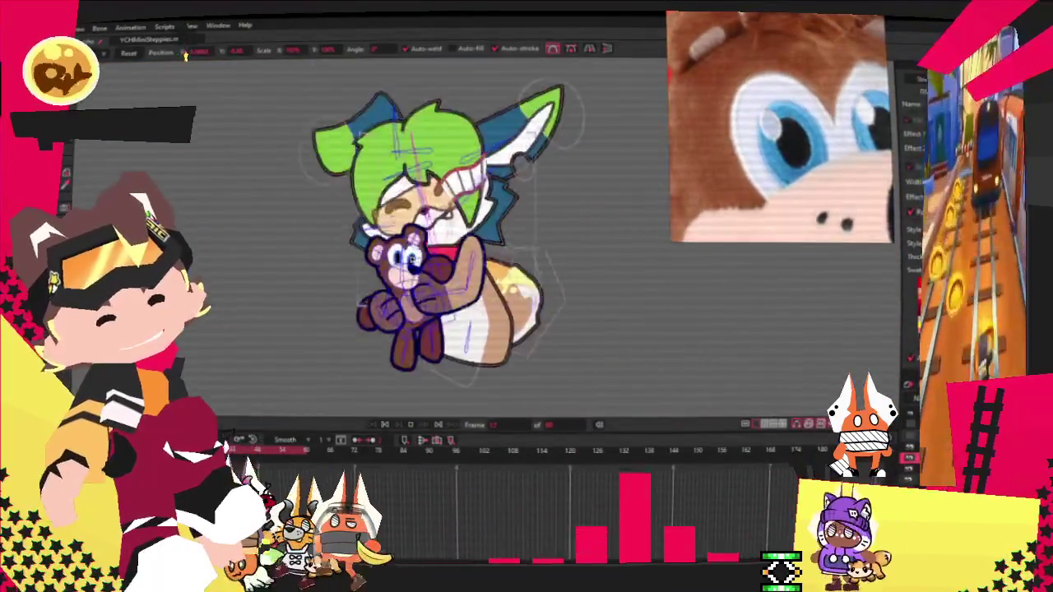
pyautogui.scroll(3, 413, 280)
pyautogui.scroll(2, 413, 279)
pyautogui.scroll(-1, 413, 279)
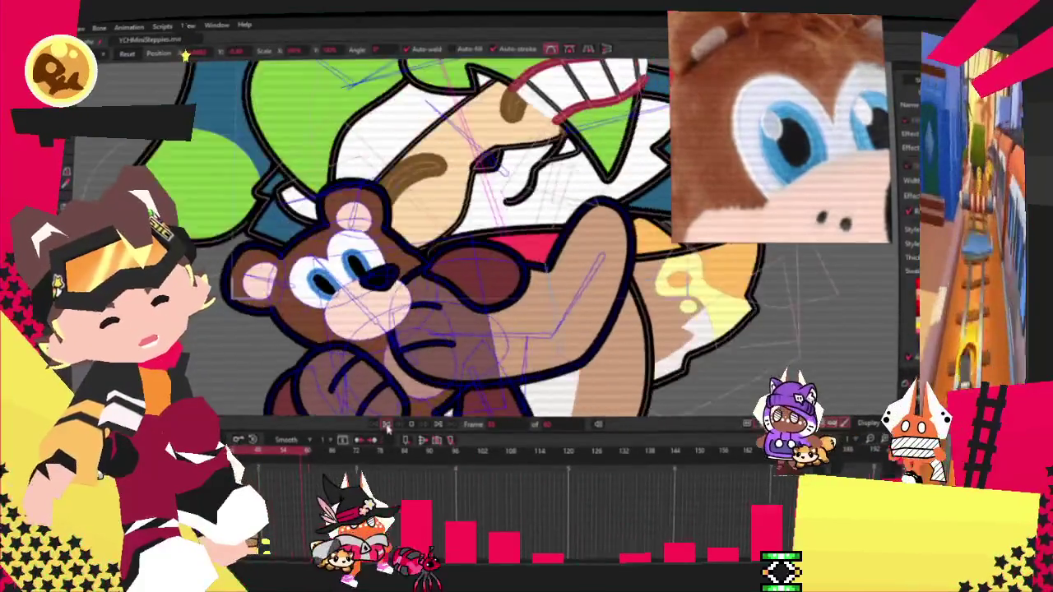
pyautogui.click(387, 426)
# Step: With Select Shape, pick the bear's eye and face shapes, ending on its nose
pyautogui.press('g')
pyautogui.scroll(2, 345, 246)
pyautogui.scroll(3, 306, 105)
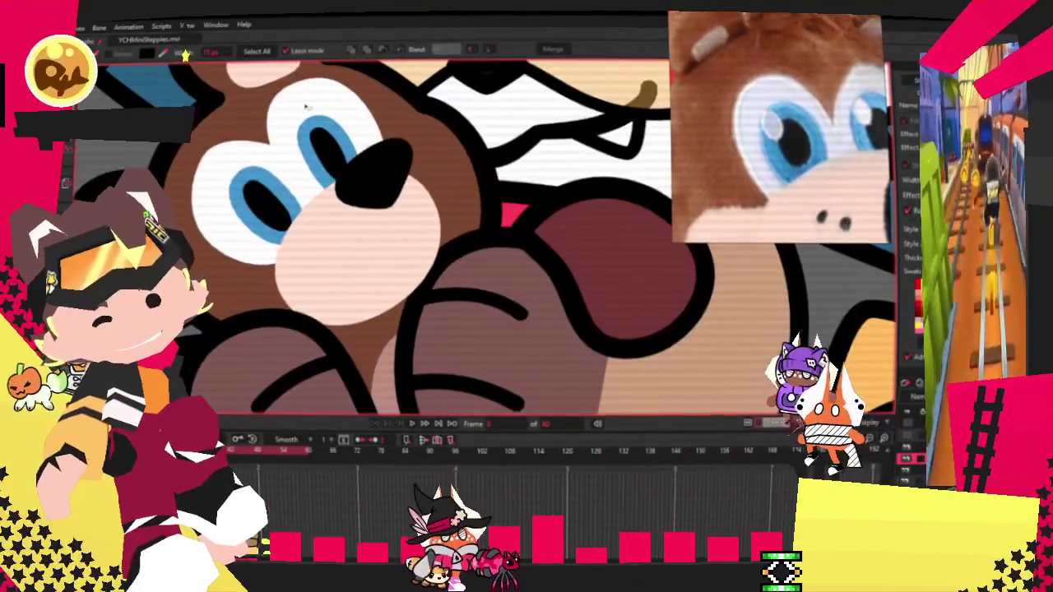
pyautogui.click(306, 105)
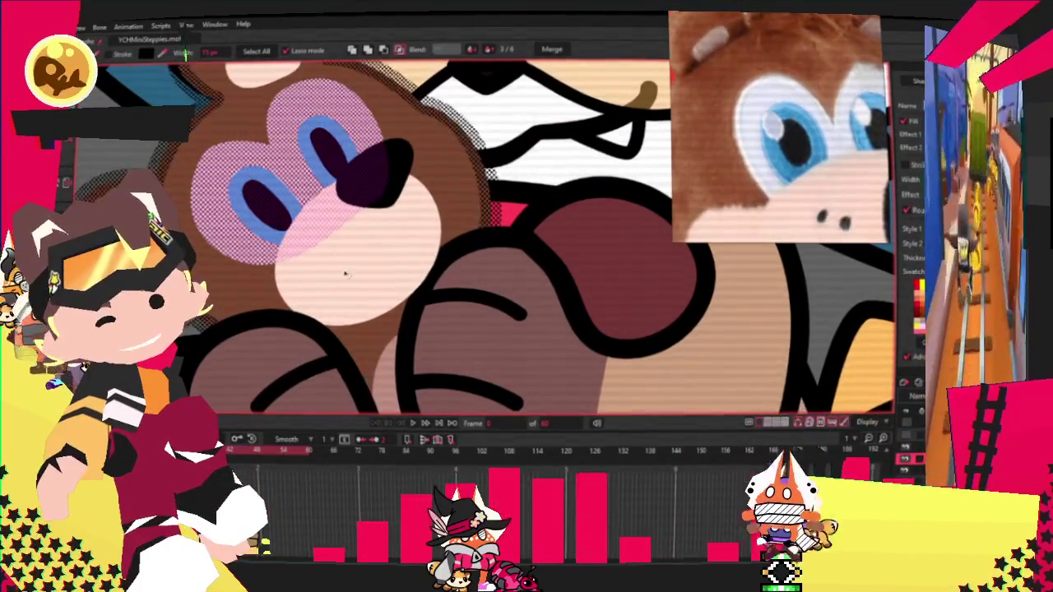
pyautogui.click(347, 275)
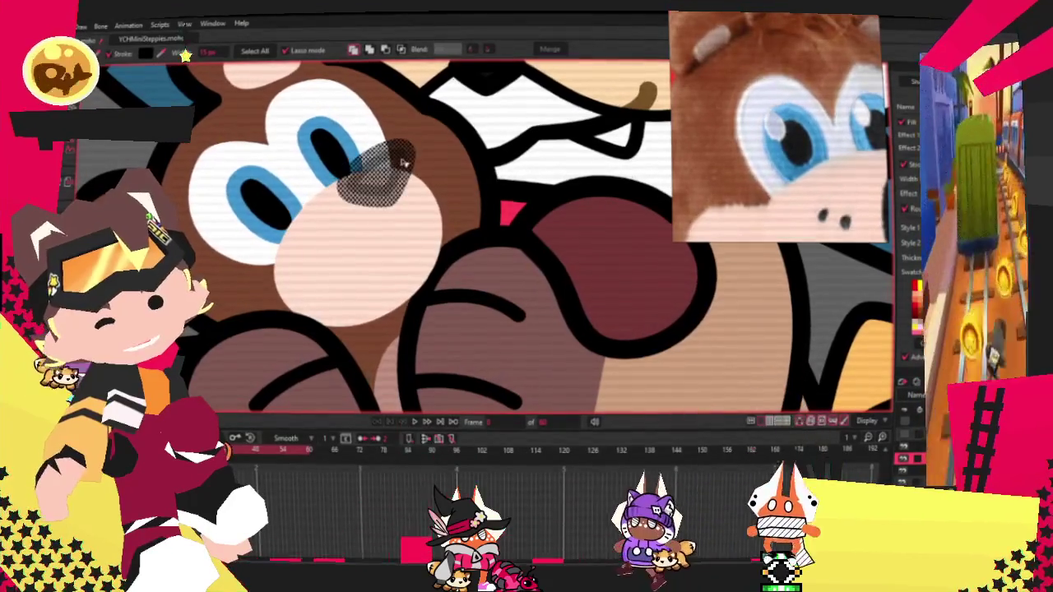
pyautogui.scroll(-5, 403, 163)
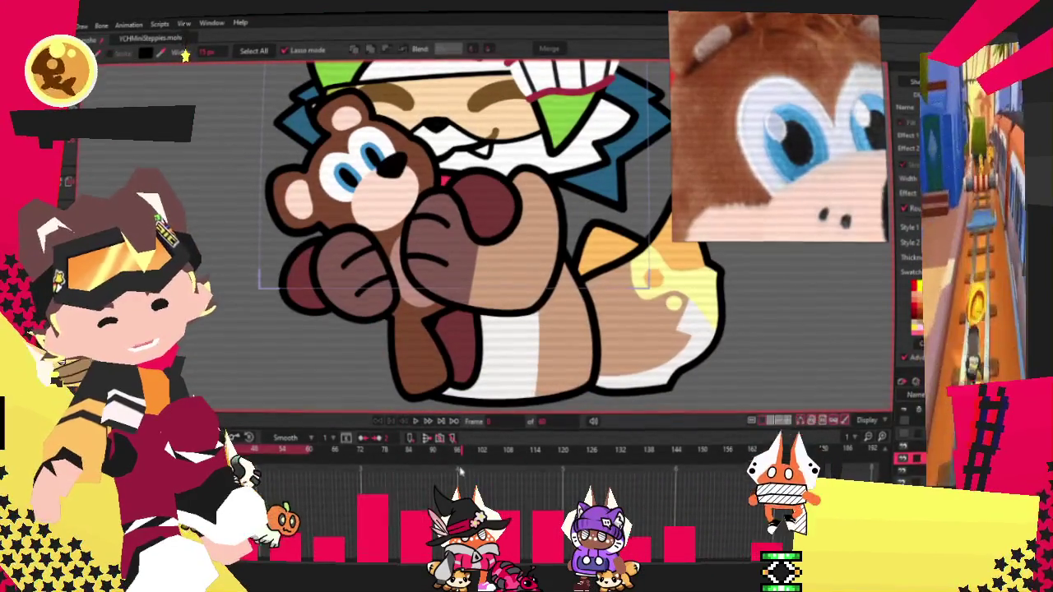
# Step: Preview the hug animation, select the bear's left eye shape, and replay it
pyautogui.click(414, 421)
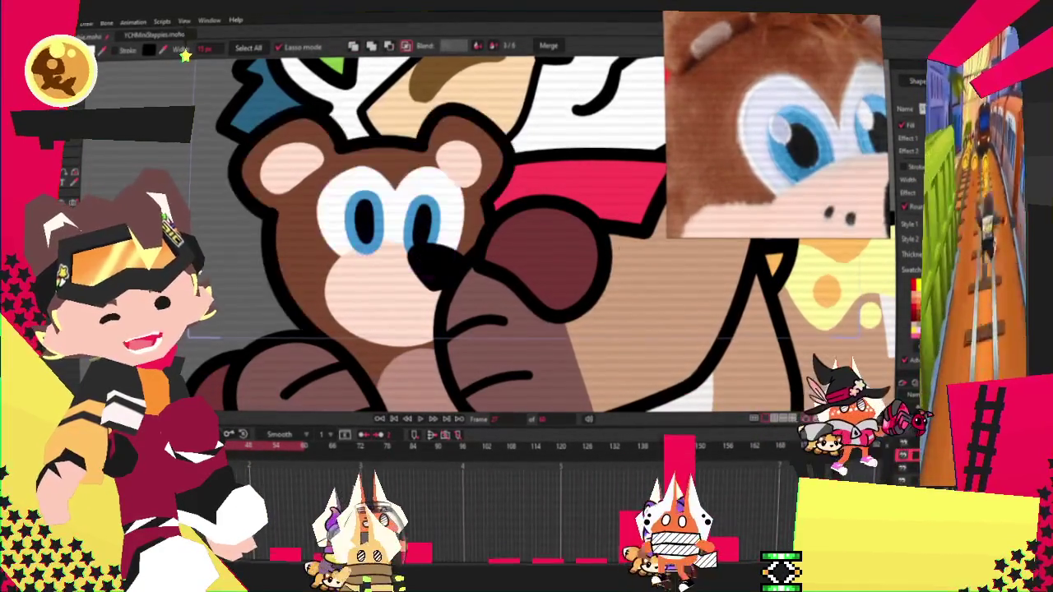
pyautogui.click(362, 216)
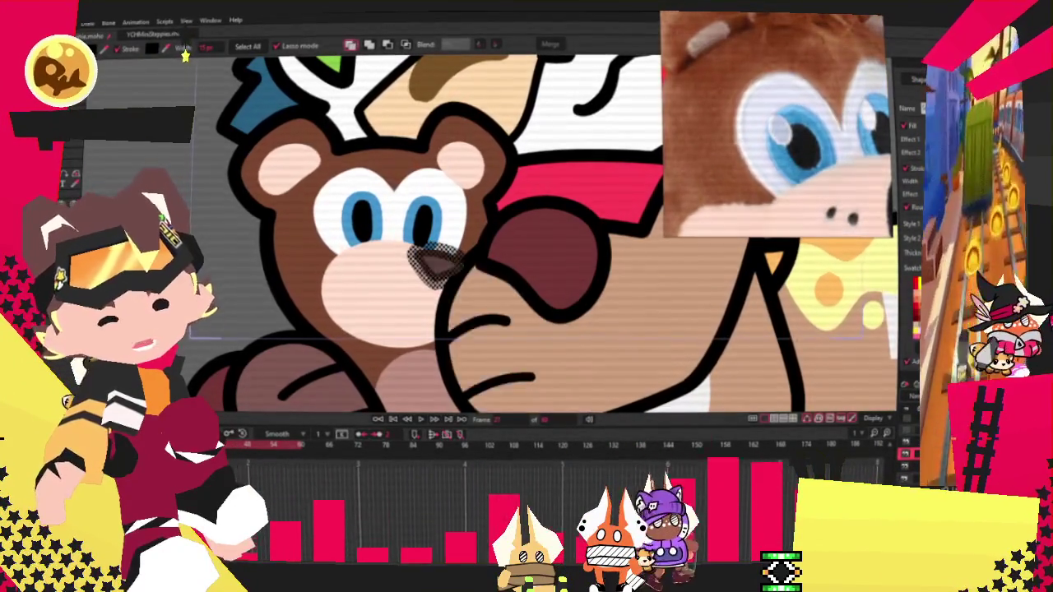
pyautogui.click(415, 420)
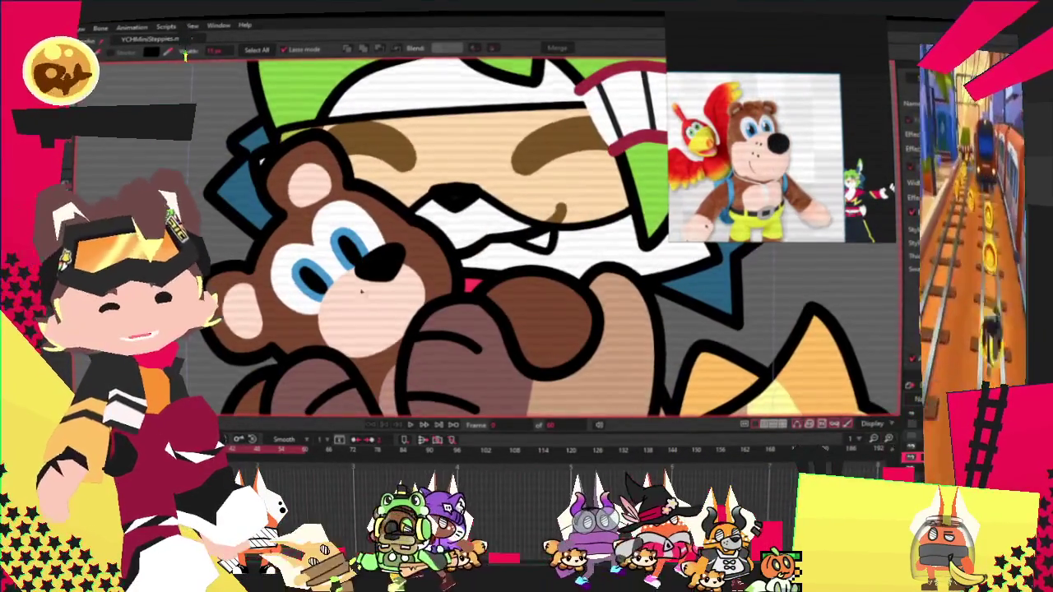
# Step: Delete the extra shape layered over the bear's left arm
pyautogui.press('t')
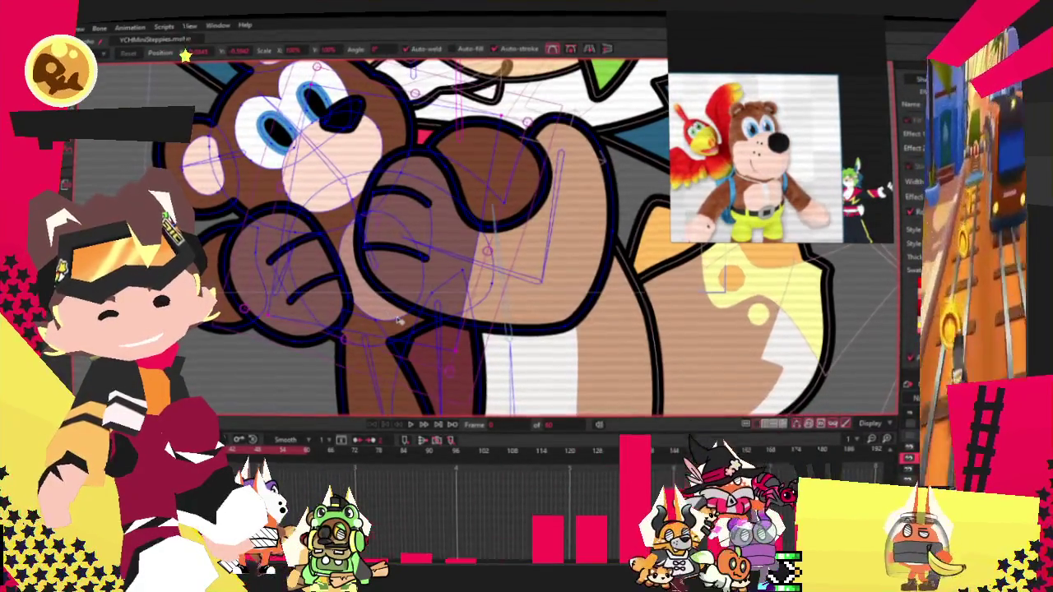
pyautogui.press('g')
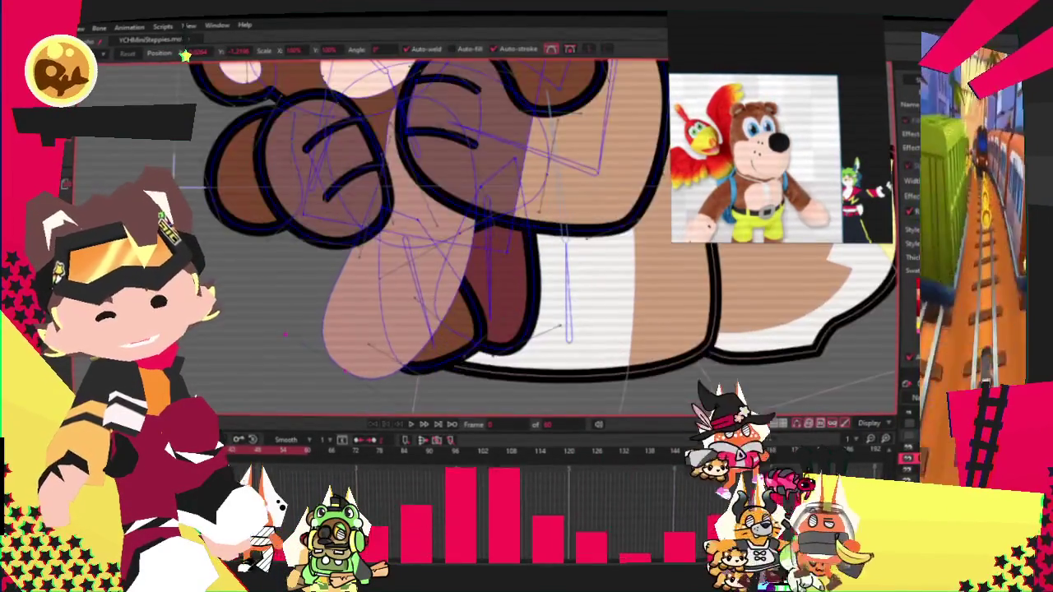
pyautogui.scroll(-5, 388, 311)
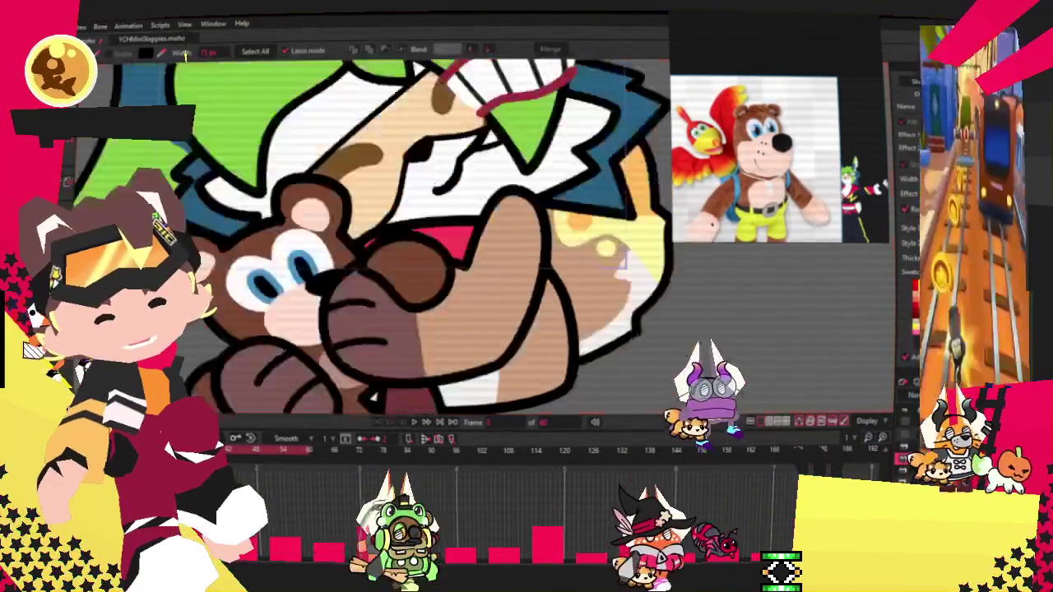
pyautogui.press('t')
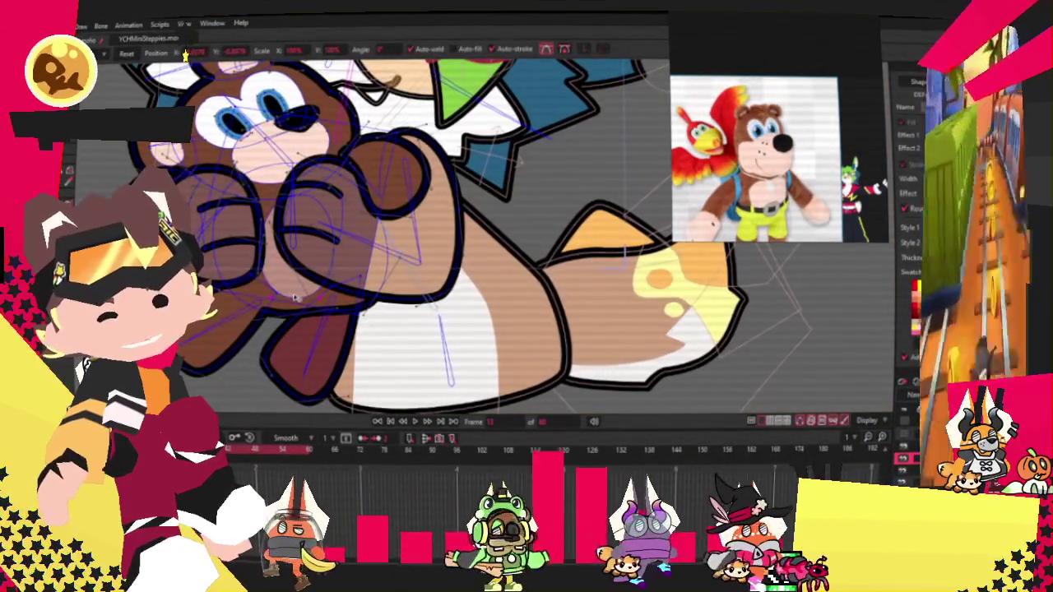
pyautogui.press('q')
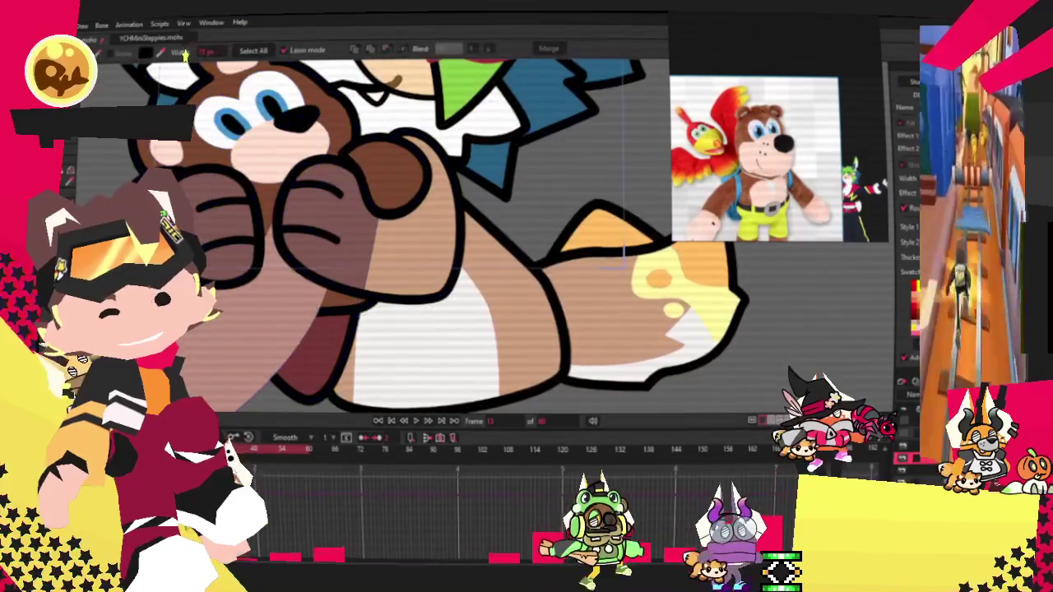
pyautogui.click(247, 313)
pyautogui.press('Delete')
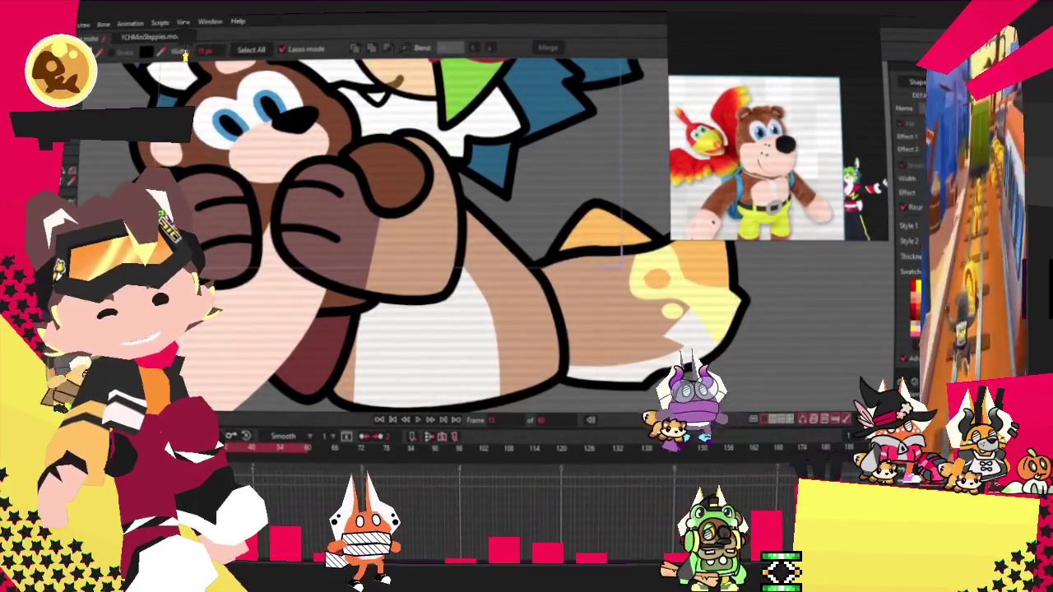
pyautogui.press('Right')
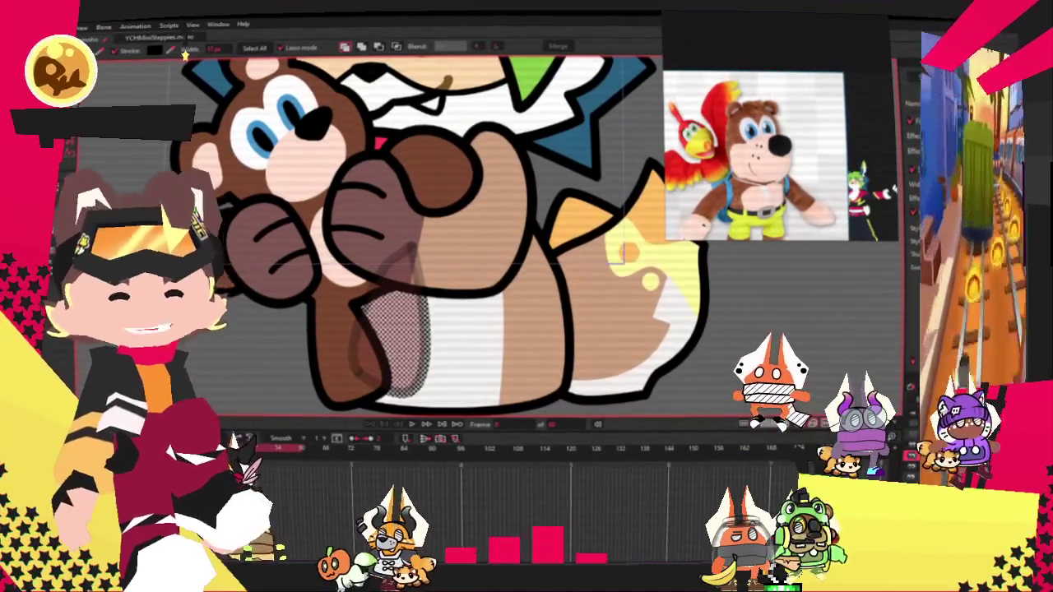
# Step: Refill the bear's lower body shape with brown (Red 138, Green 77, Blue 56)
pyautogui.scroll(-3, 366, 397)
pyautogui.scroll(2, 366, 397)
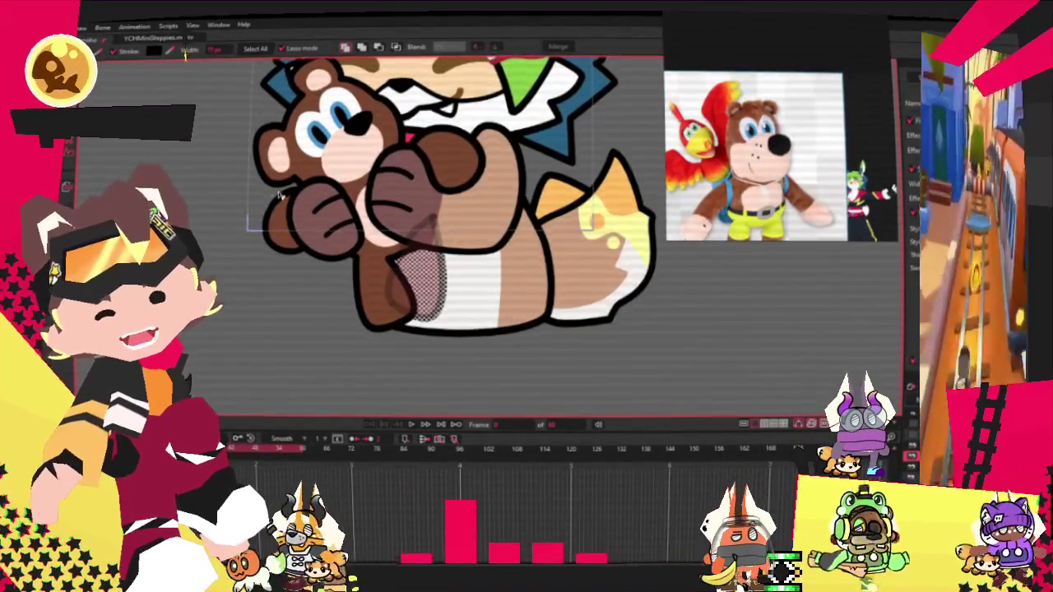
pyautogui.scroll(2, 316, 157)
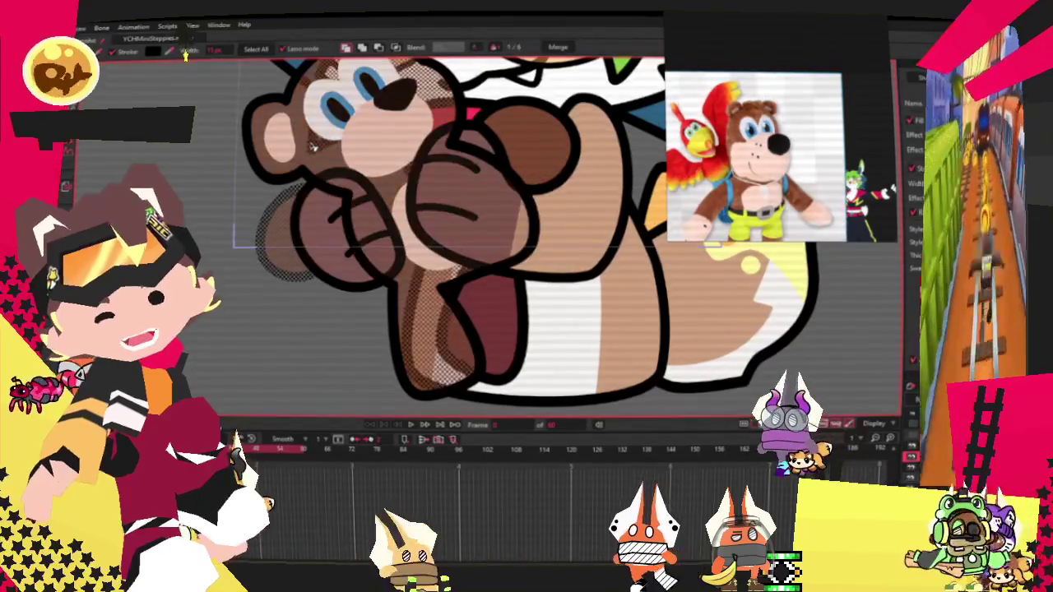
pyautogui.scroll(-2, 315, 157)
pyautogui.scroll(3, 426, 281)
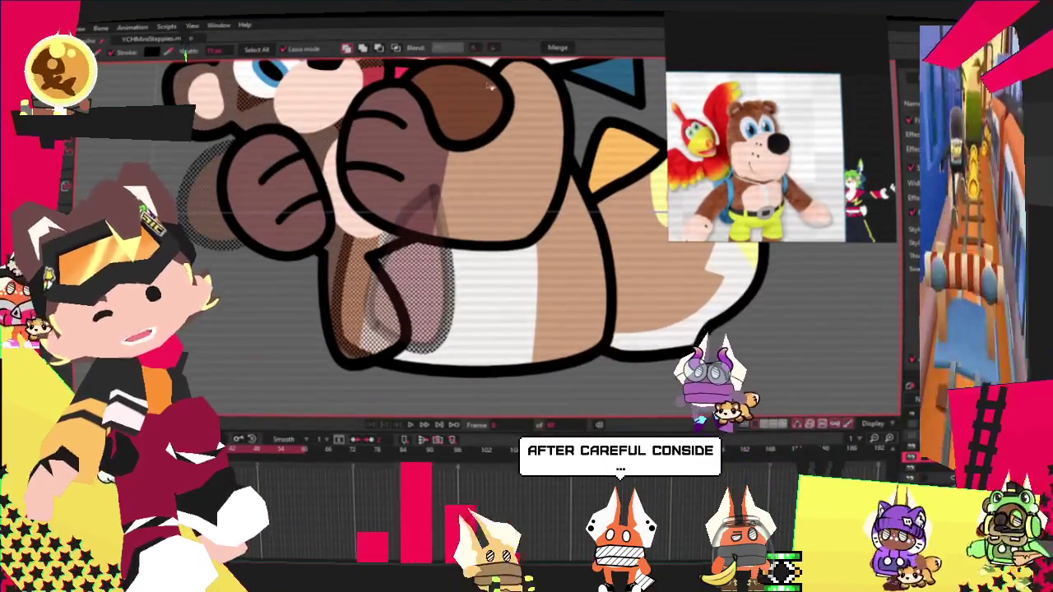
pyautogui.scroll(-2, 424, 279)
pyautogui.scroll(2, 424, 279)
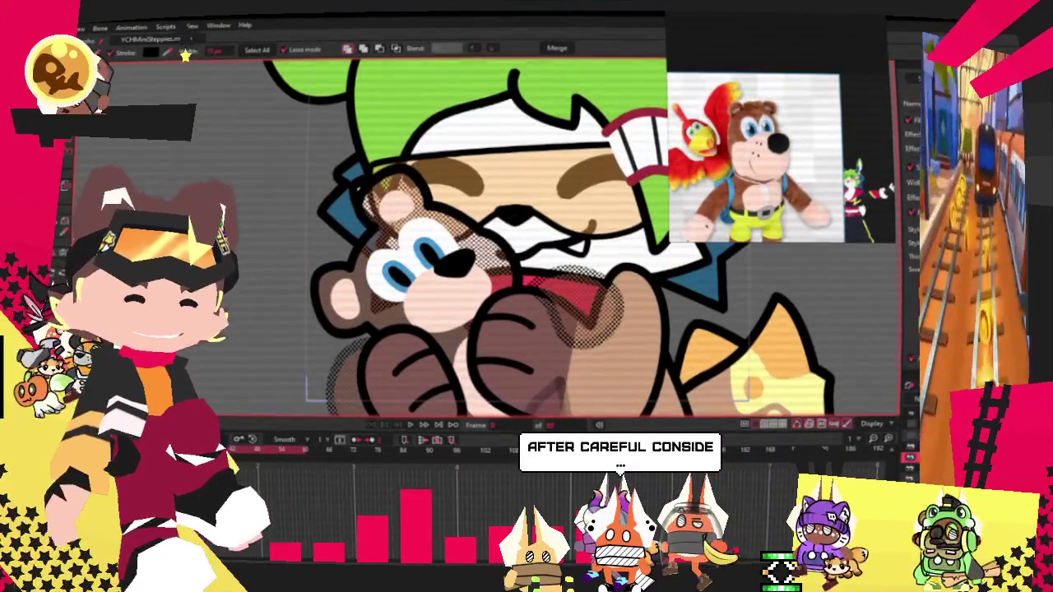
pyautogui.click(727, 397)
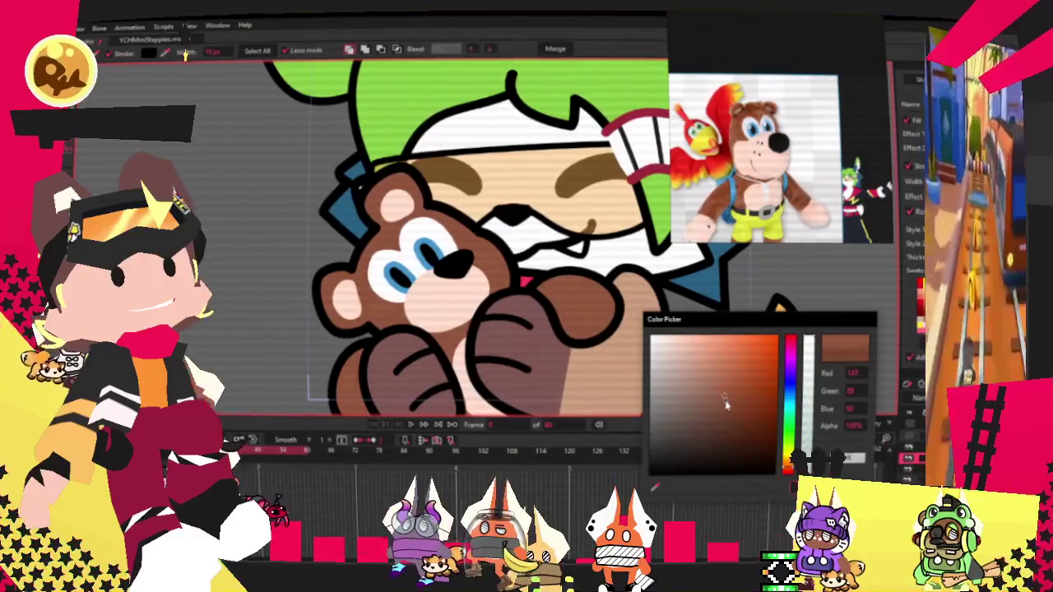
pyautogui.scroll(-2, 581, 352)
pyautogui.scroll(3, 494, 328)
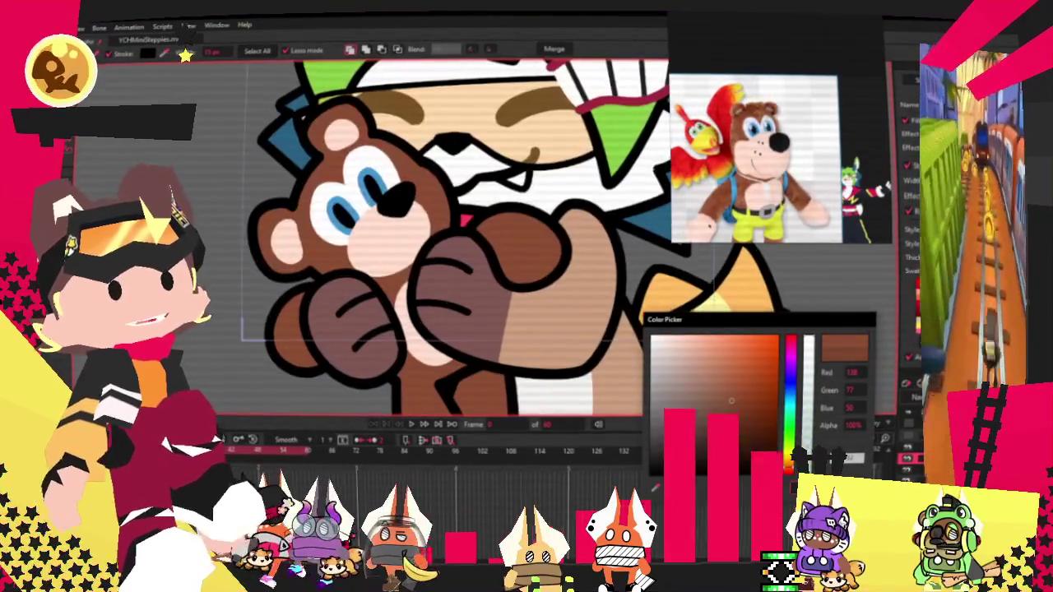
pyautogui.click(215, 283)
pyautogui.scroll(-3, 216, 283)
pyautogui.scroll(2, 216, 283)
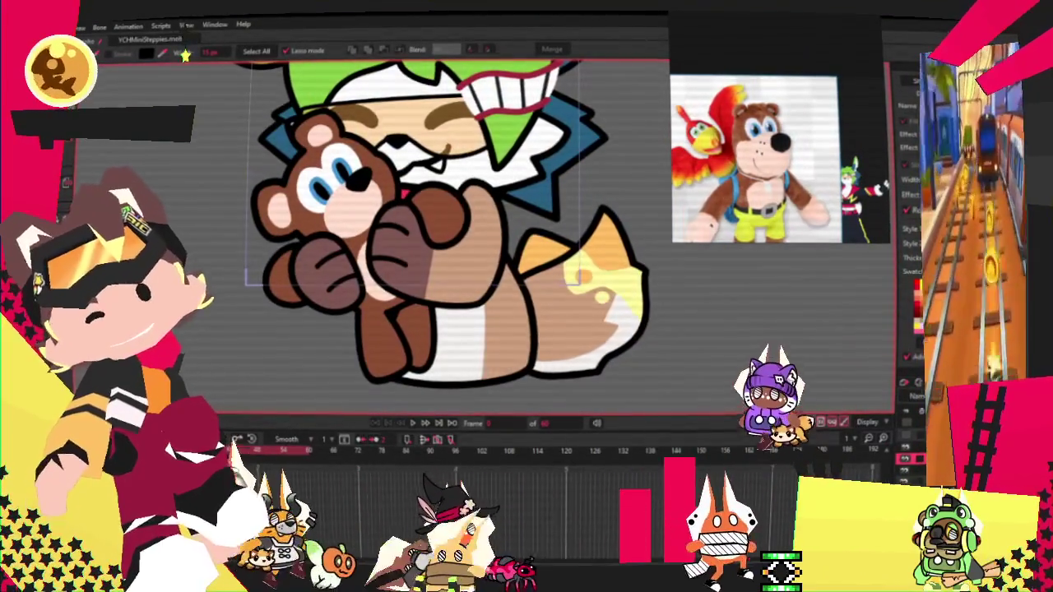
pyautogui.scroll(3, 318, 259)
pyautogui.press('t')
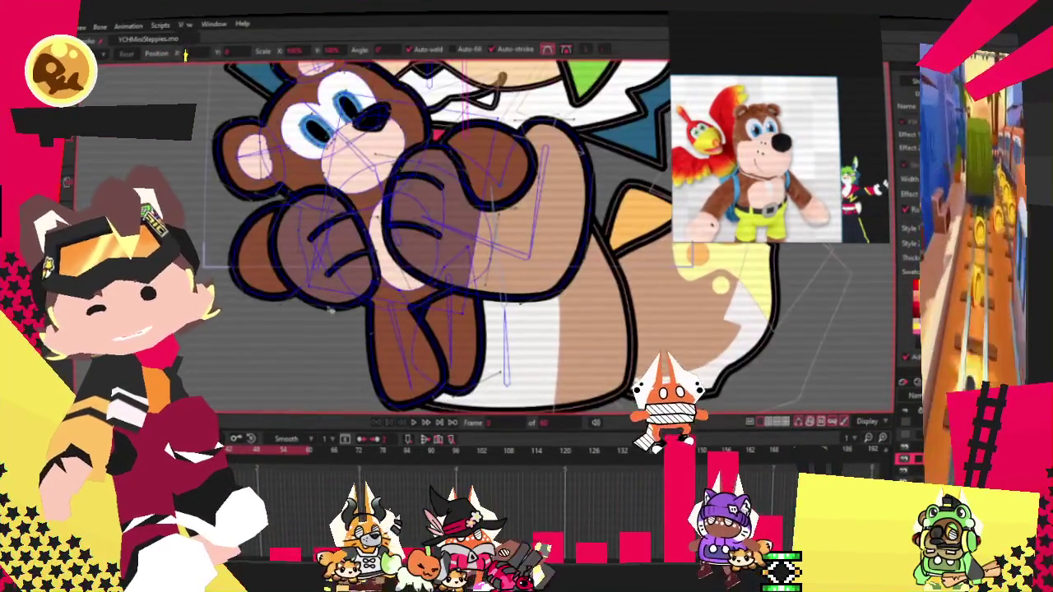
# Step: Inspect the bear's arms, panning across them with Transform Points active
pyautogui.scroll(3, 309, 344)
pyautogui.press('r')
pyautogui.press('g')
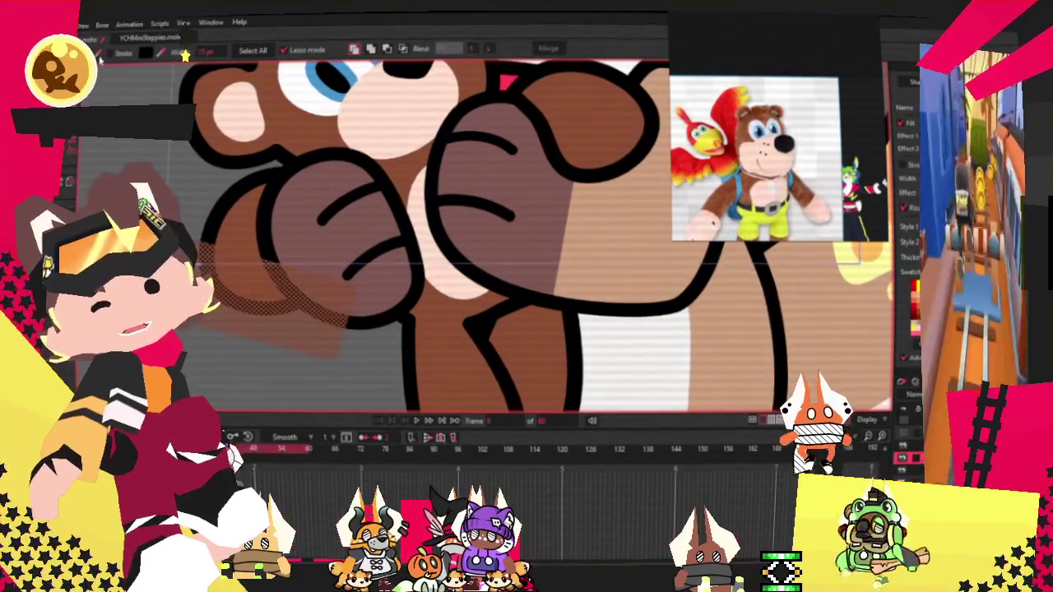
pyautogui.click(404, 50)
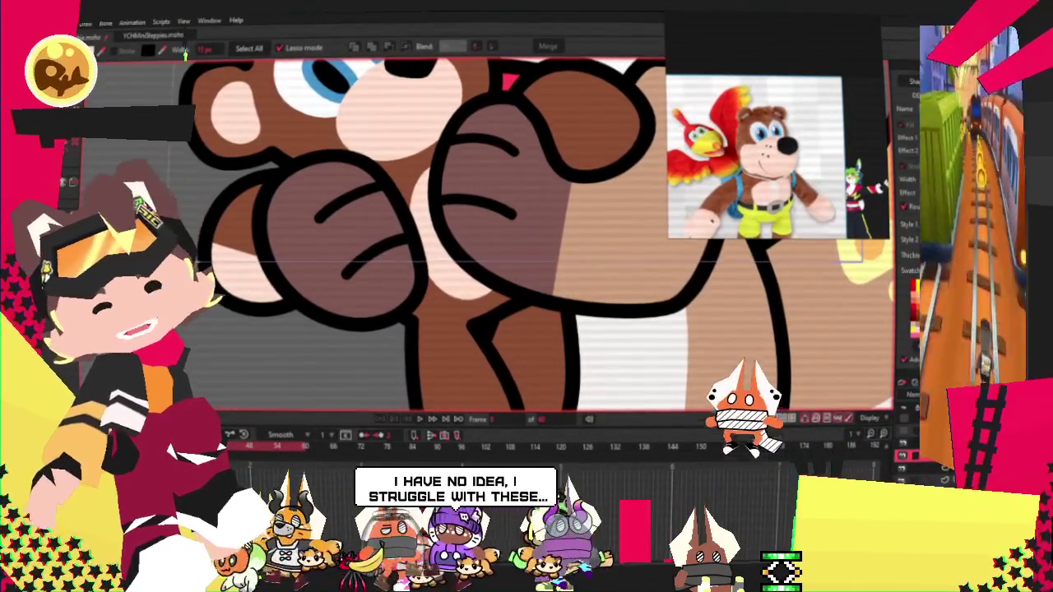
pyautogui.press('t')
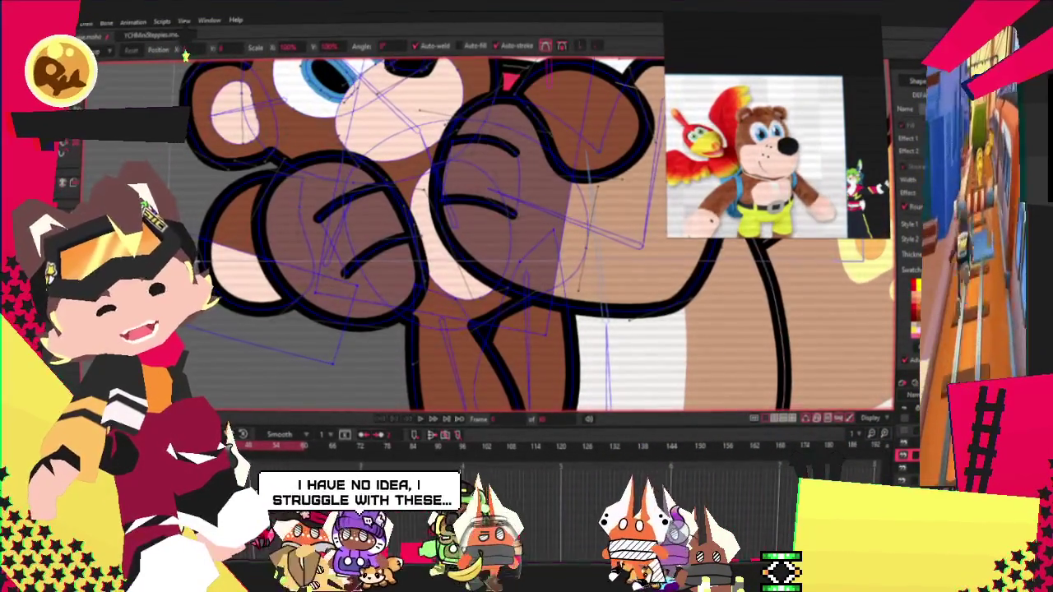
pyautogui.scroll(2, 362, 316)
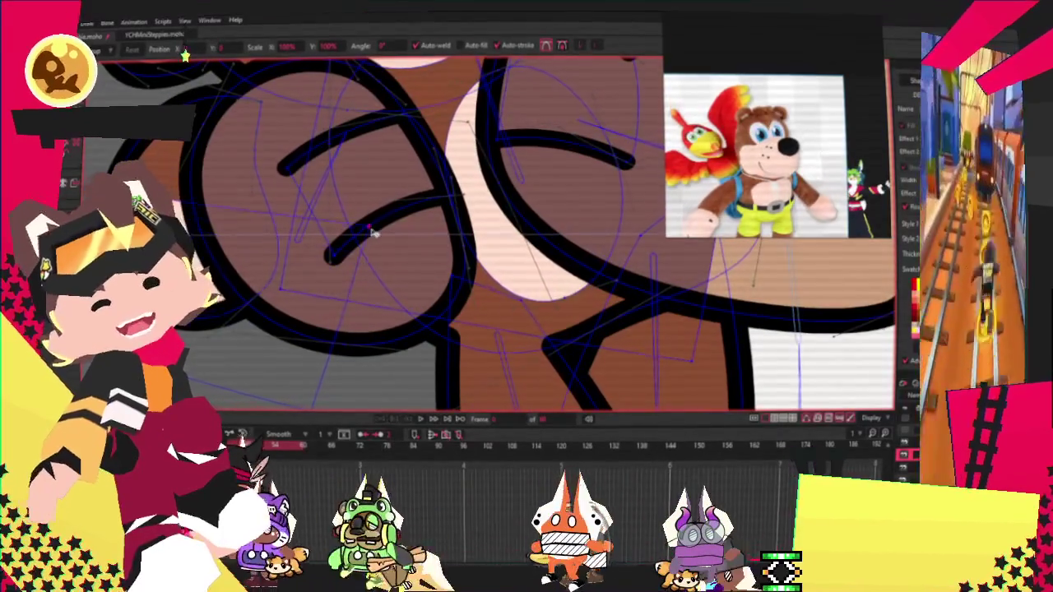
pyautogui.moveTo(368, 211); pyautogui.dragTo(419, 212)
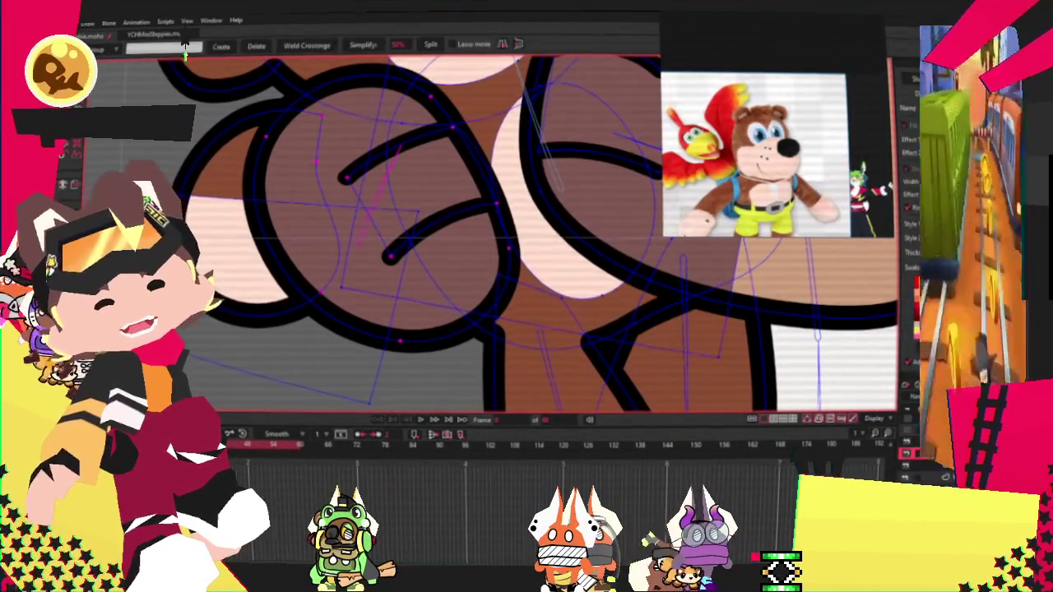
pyautogui.scroll(-2, 204, 255)
pyautogui.scroll(2, 204, 255)
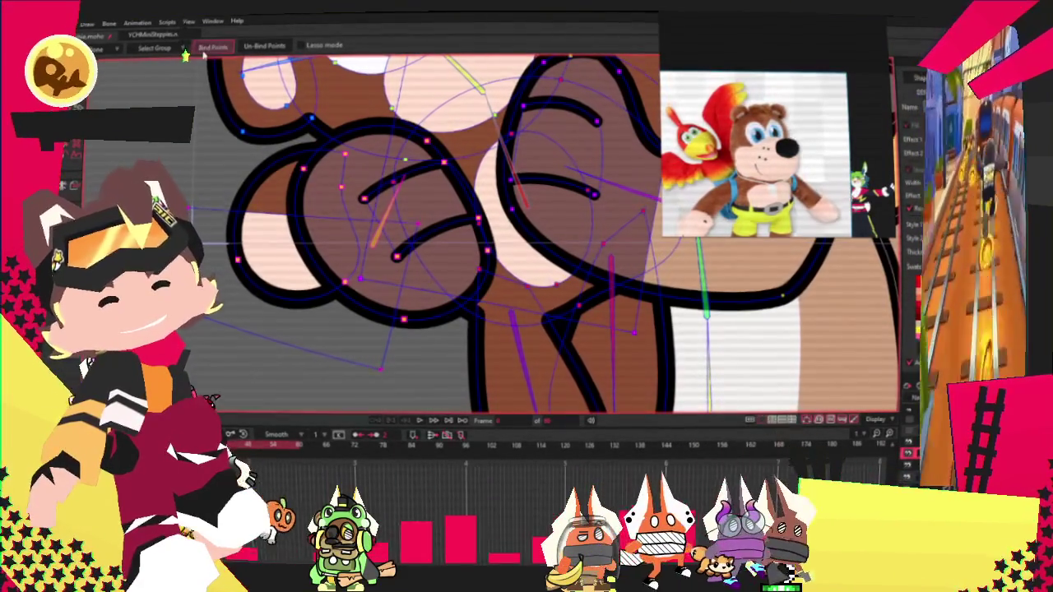
pyautogui.scroll(-2, 203, 55)
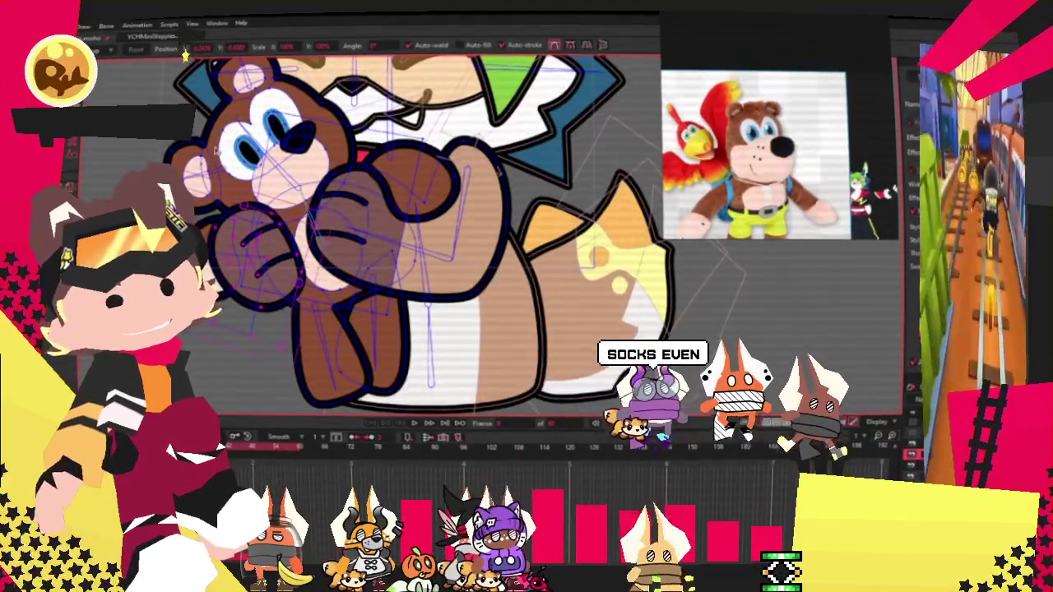
pyautogui.scroll(3, 370, 230)
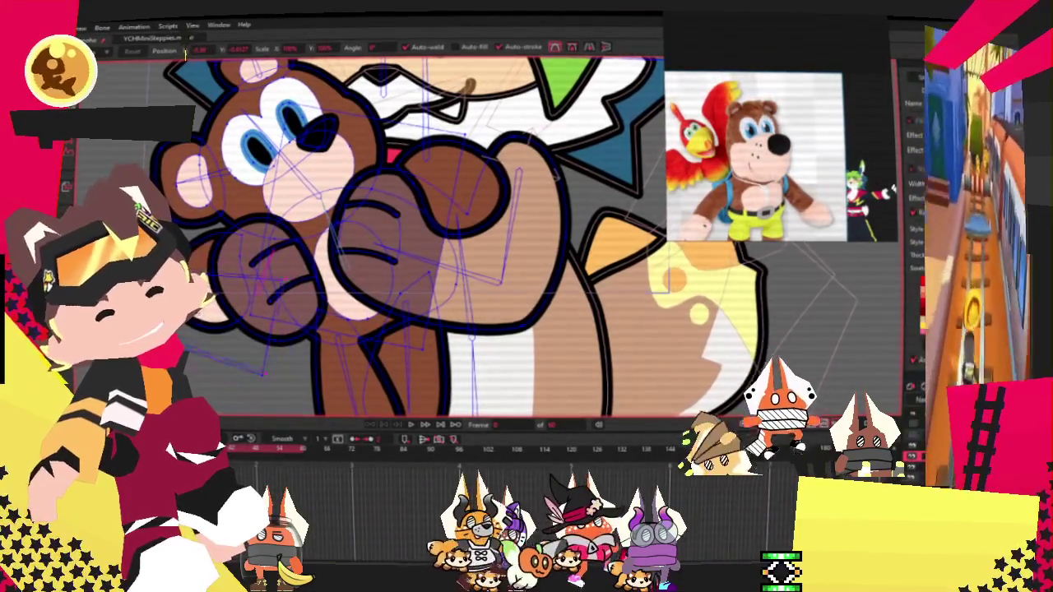
pyautogui.scroll(2, 527, 220)
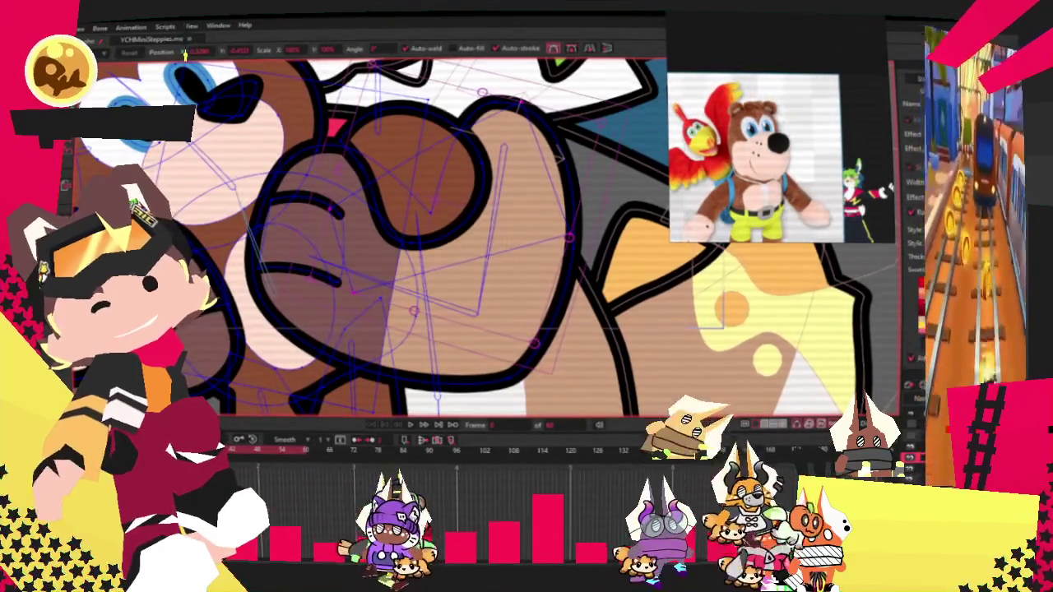
# Step: Select the brown fill of the bear's paw and bind its points to the bone
pyautogui.press('q')
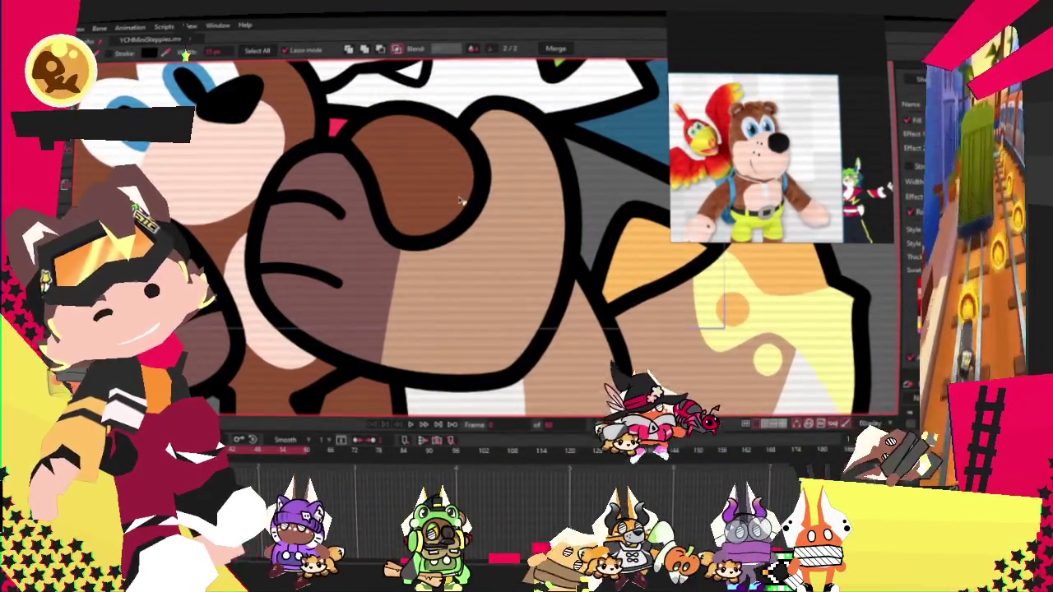
pyautogui.click(466, 206)
pyautogui.scroll(-3, 465, 206)
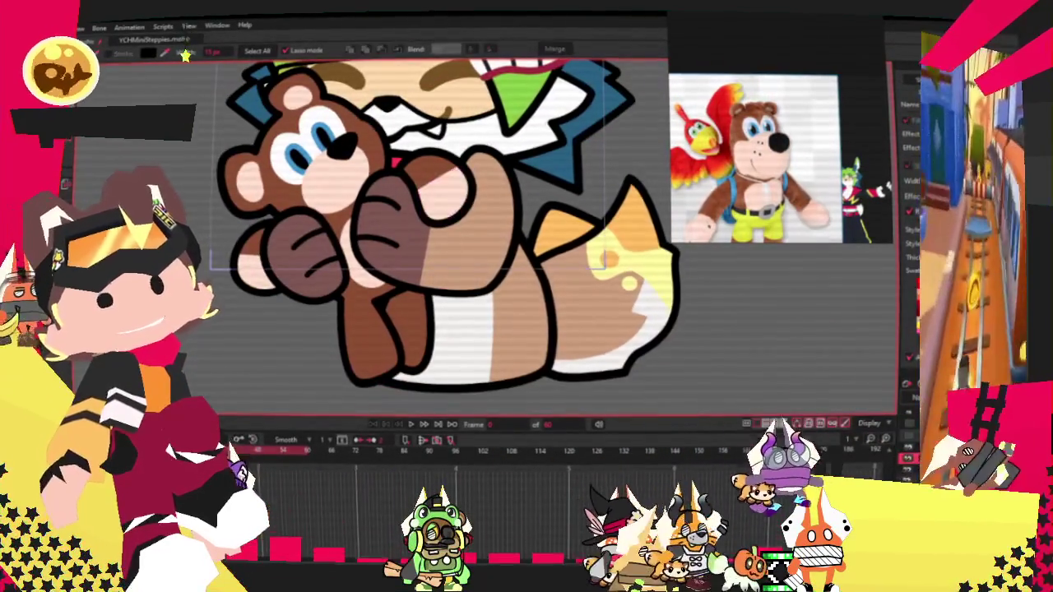
pyautogui.scroll(3, 309, 228)
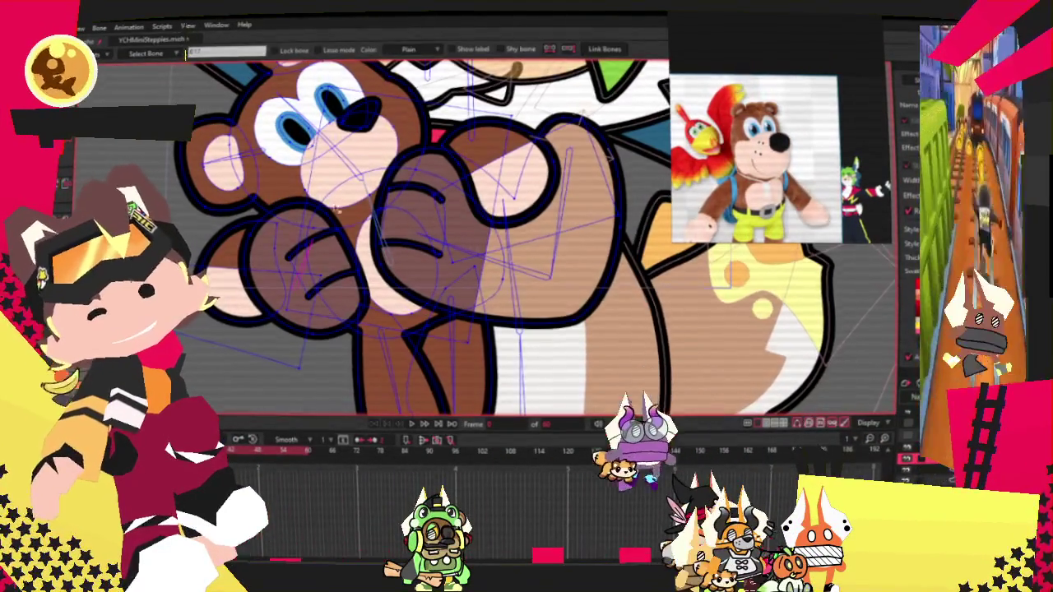
pyautogui.scroll(2, 379, 207)
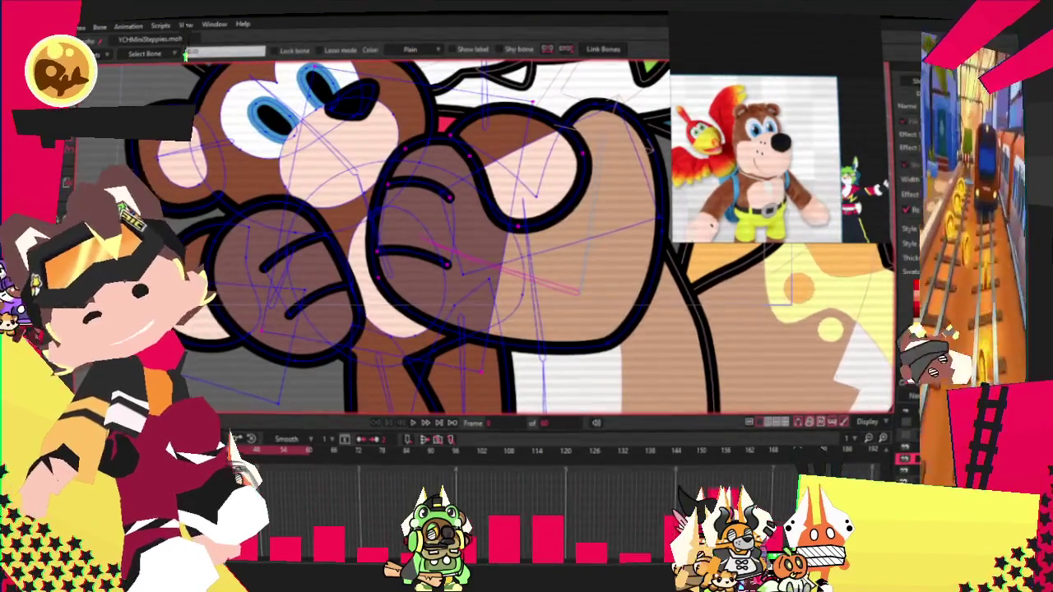
pyautogui.scroll(2, 513, 179)
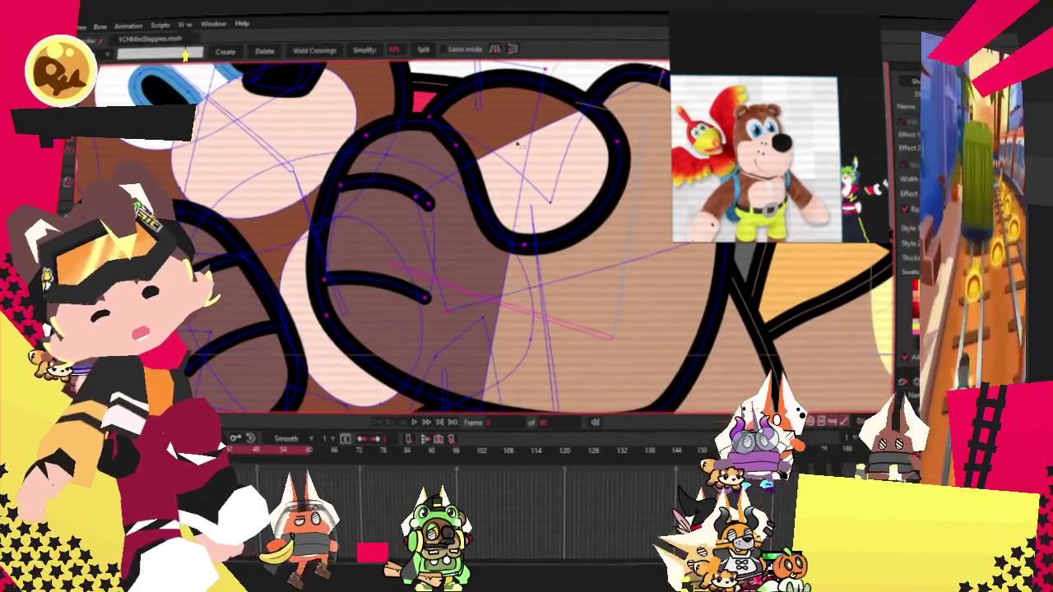
pyautogui.press('i')
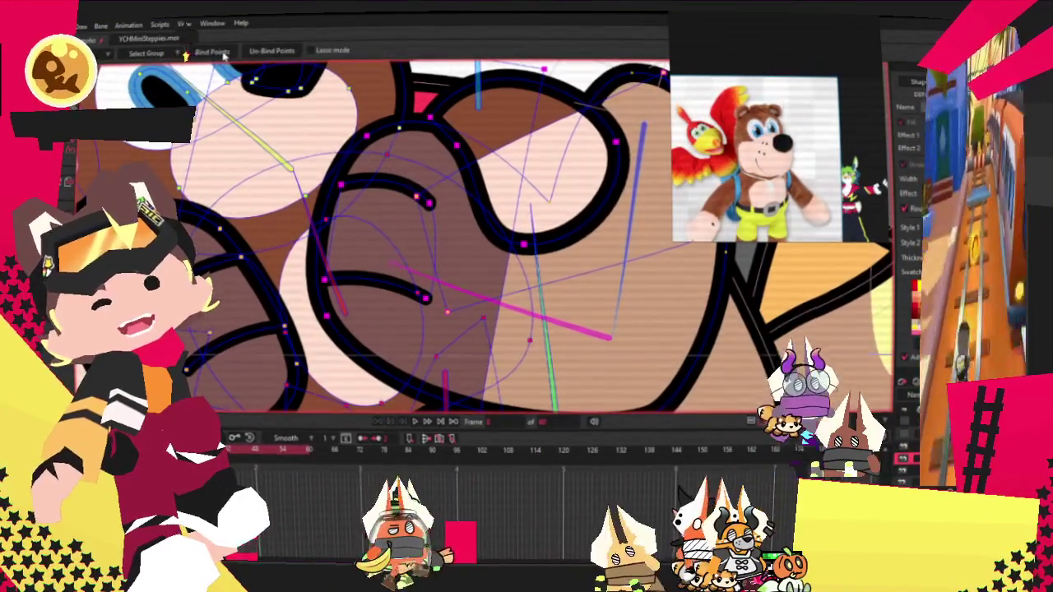
pyautogui.scroll(-3, 363, 124)
pyautogui.scroll(2, 363, 123)
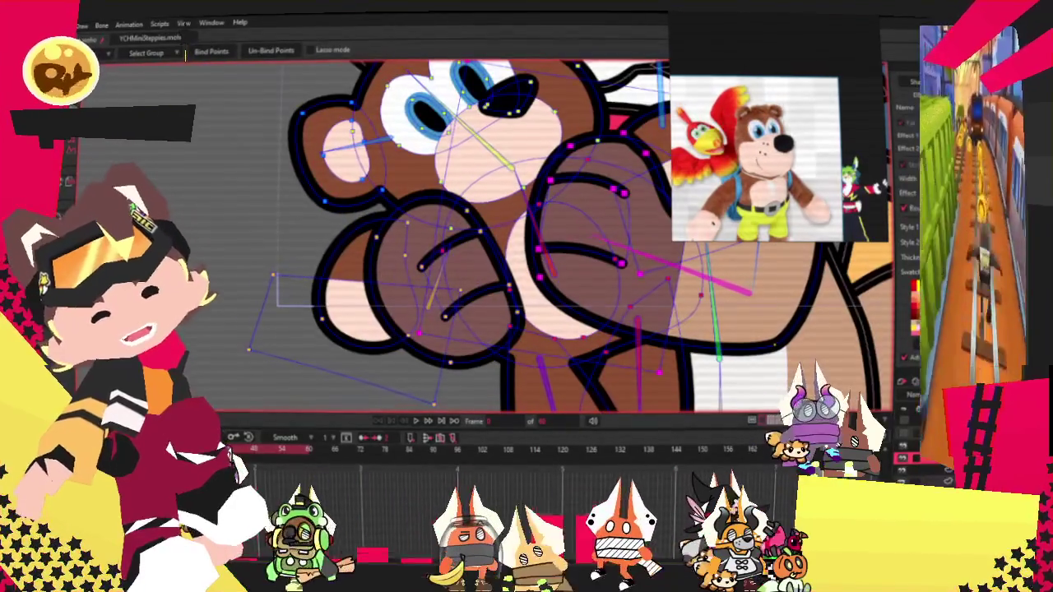
# Step: Play the animation with Select Bone to check the paw follows
pyautogui.press('z')
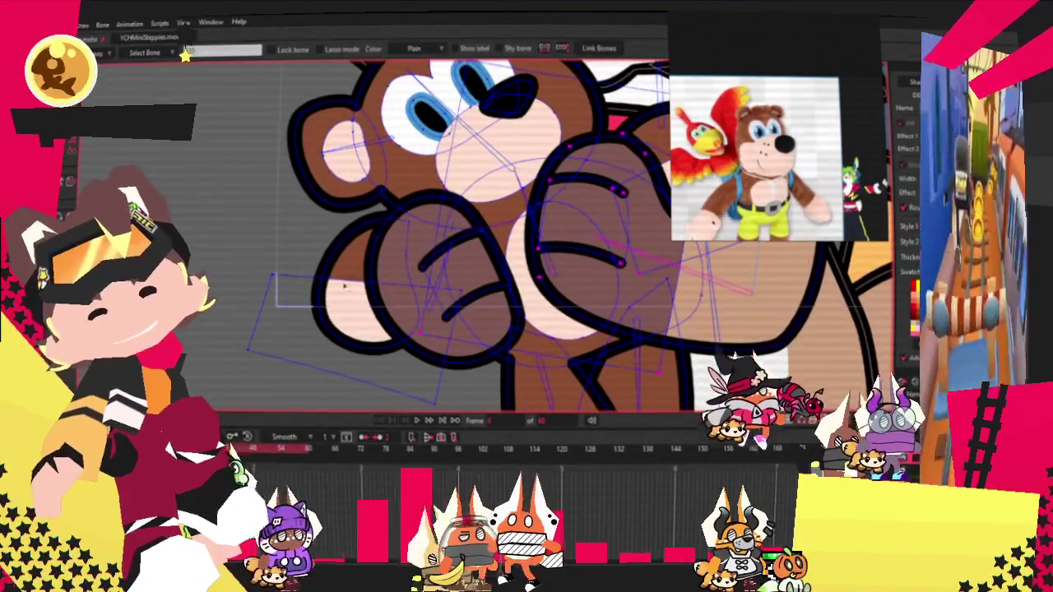
pyautogui.scroll(-3, 444, 271)
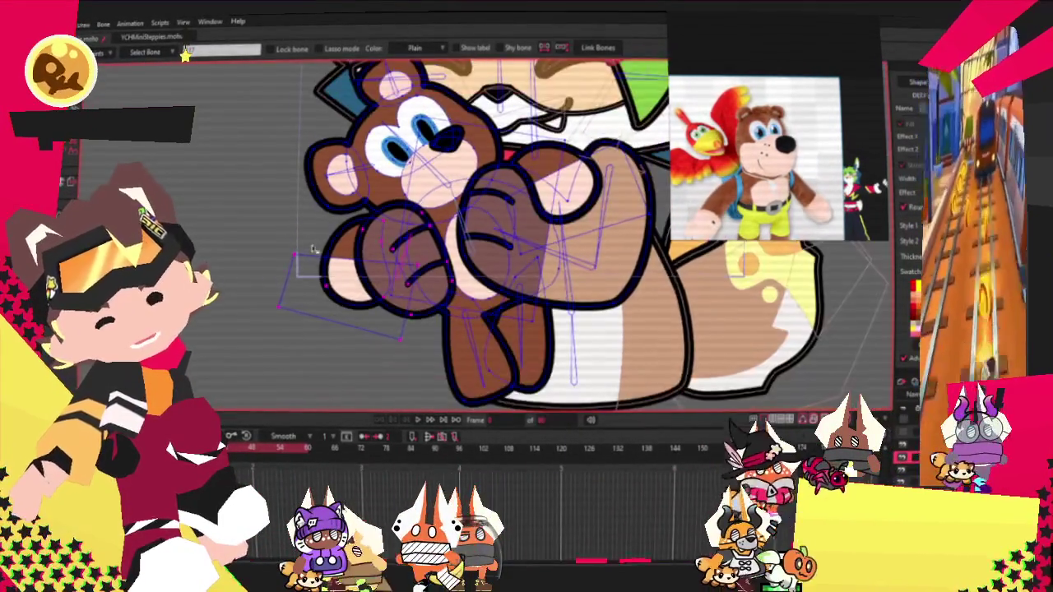
pyautogui.scroll(-2, 444, 271)
pyautogui.click(417, 421)
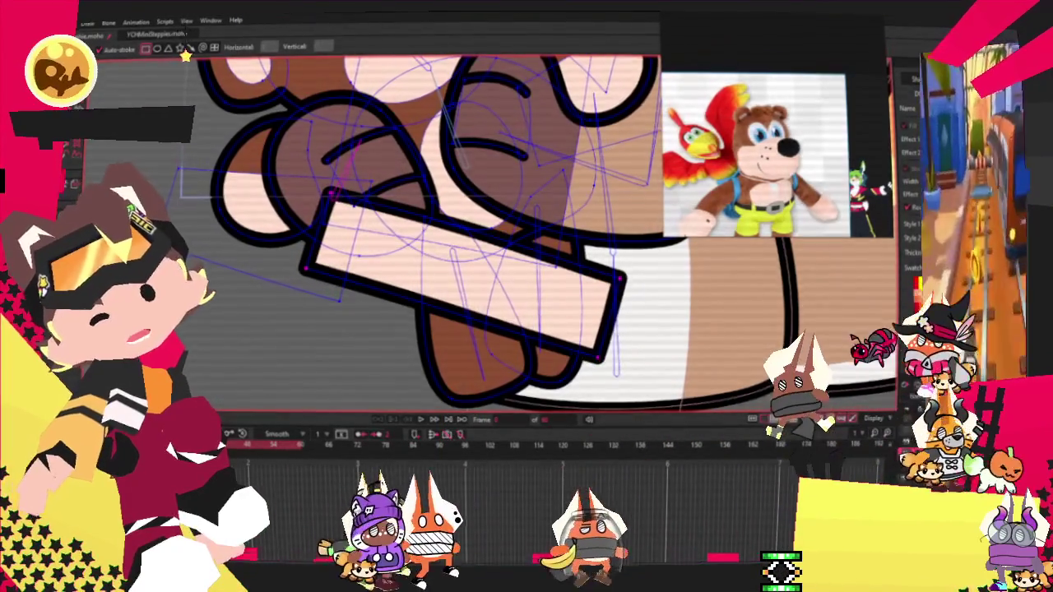
# Step: Give the new bar across the bear's lower body a yellow fill
pyautogui.press('g')
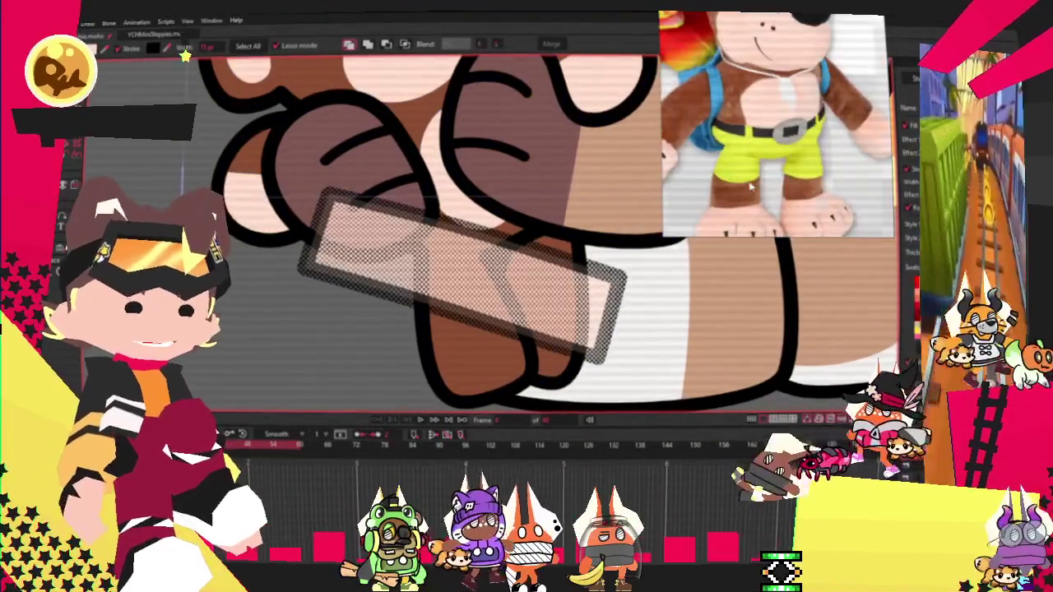
pyautogui.click(185, 49)
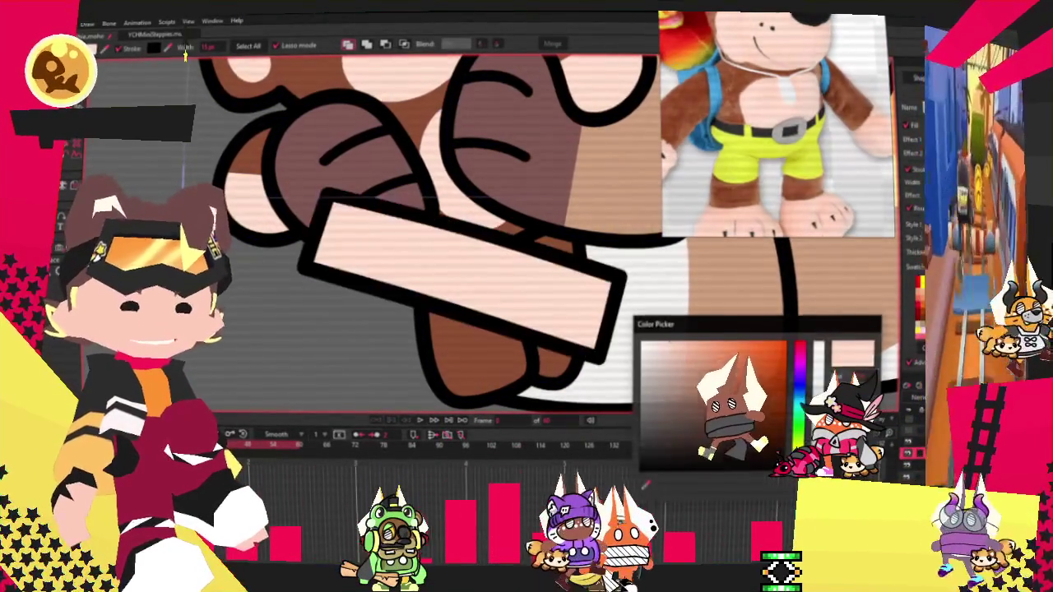
pyautogui.click(798, 382)
pyautogui.click(733, 352)
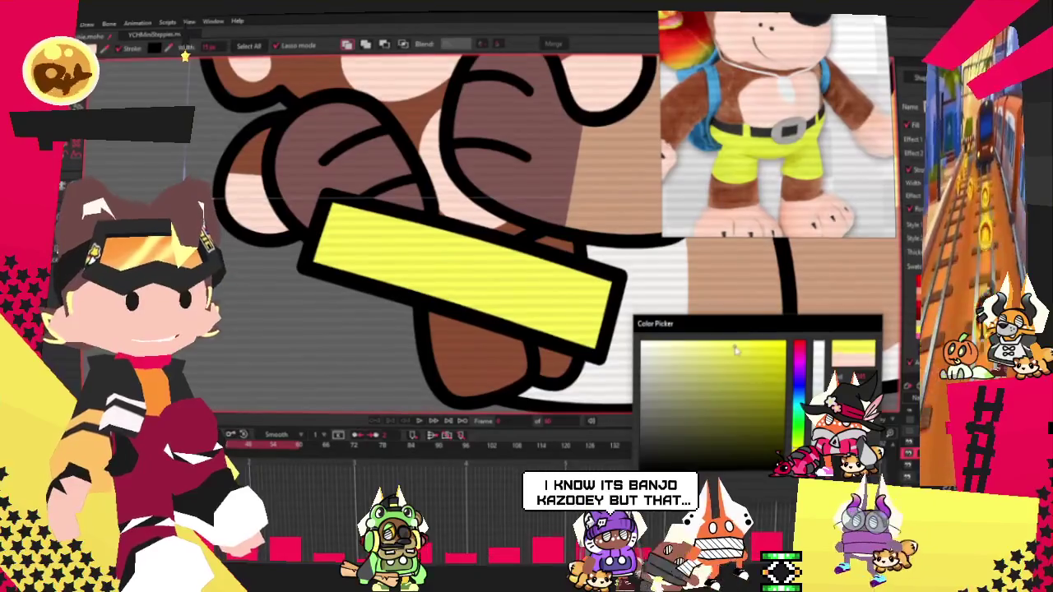
pyautogui.scroll(-3, 310, 180)
pyautogui.scroll(2, 310, 178)
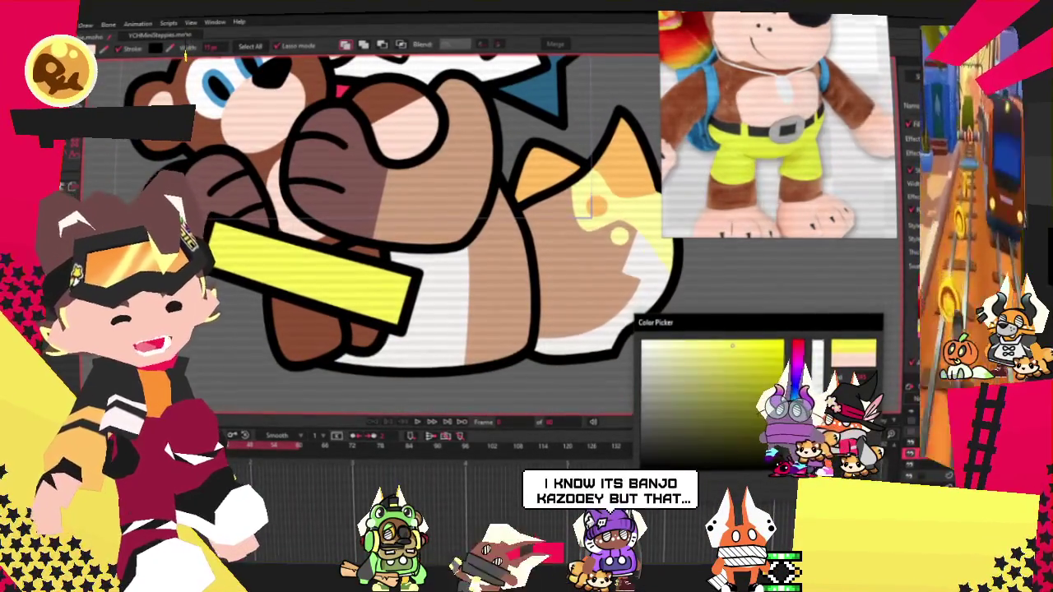
pyautogui.scroll(-3, 185, 56)
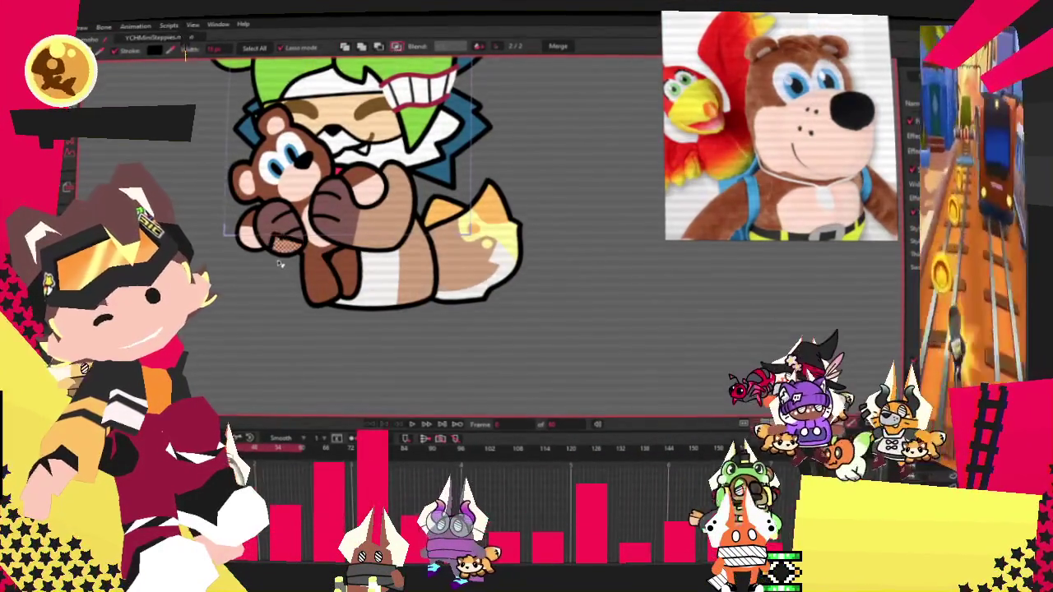
# Step: Lasso-select the yellow shape's points below the bear's paw
pyautogui.scroll(3, 280, 263)
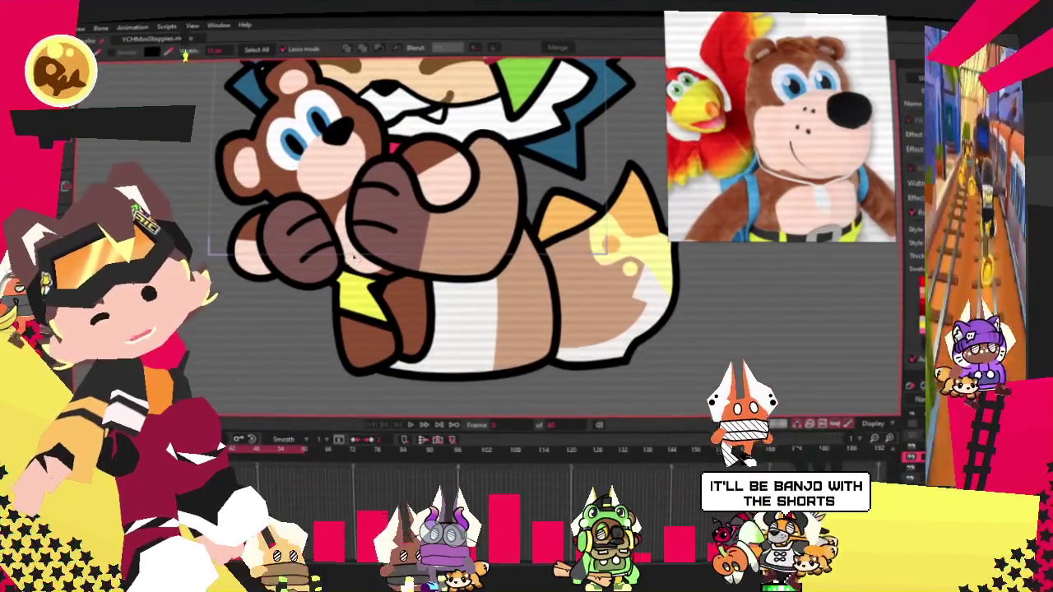
pyautogui.scroll(5, 349, 260)
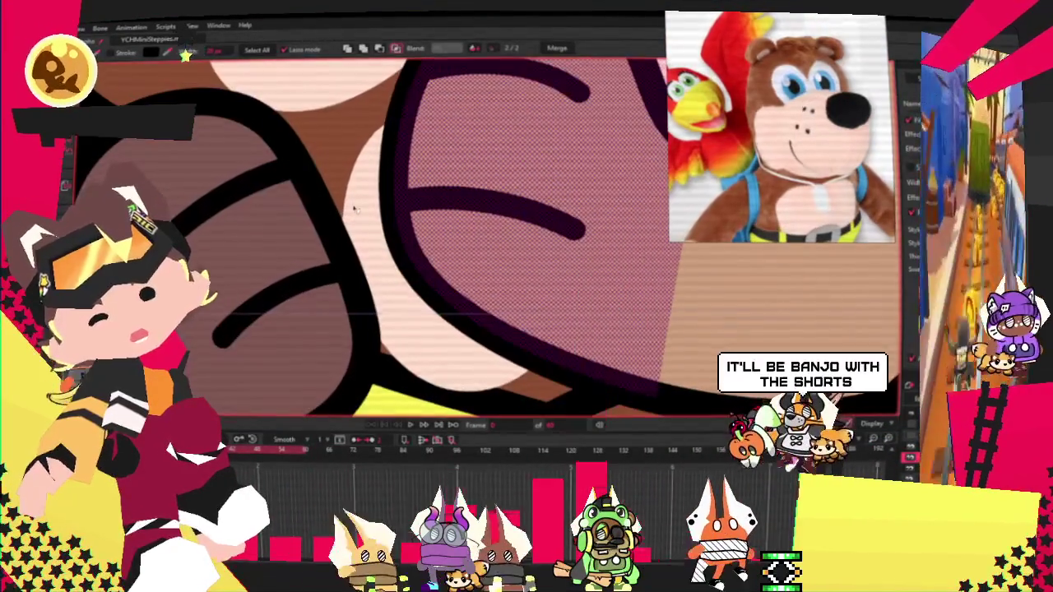
pyautogui.scroll(-2, 339, 230)
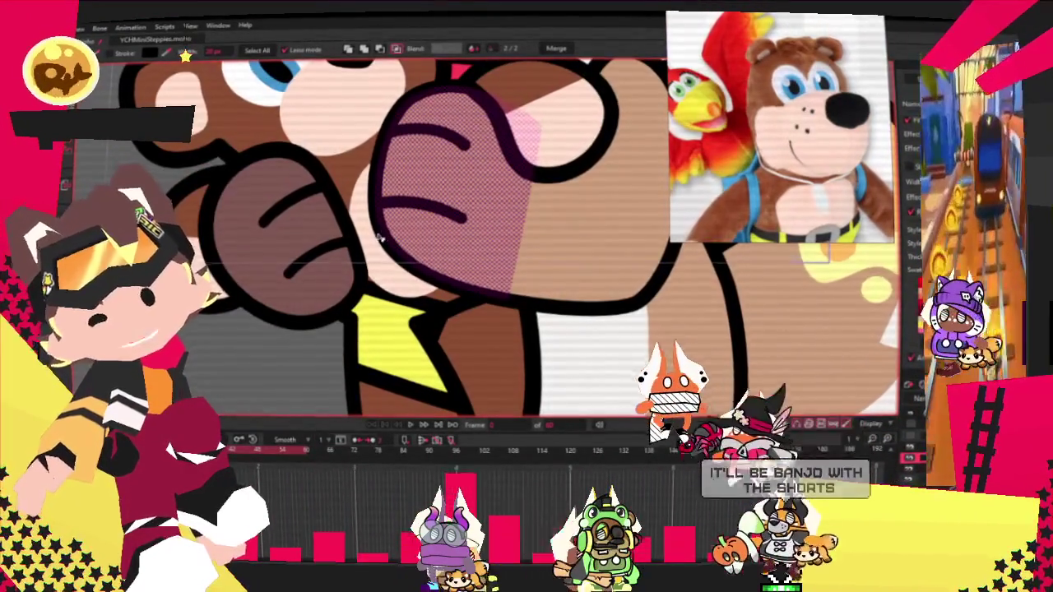
pyautogui.press('t')
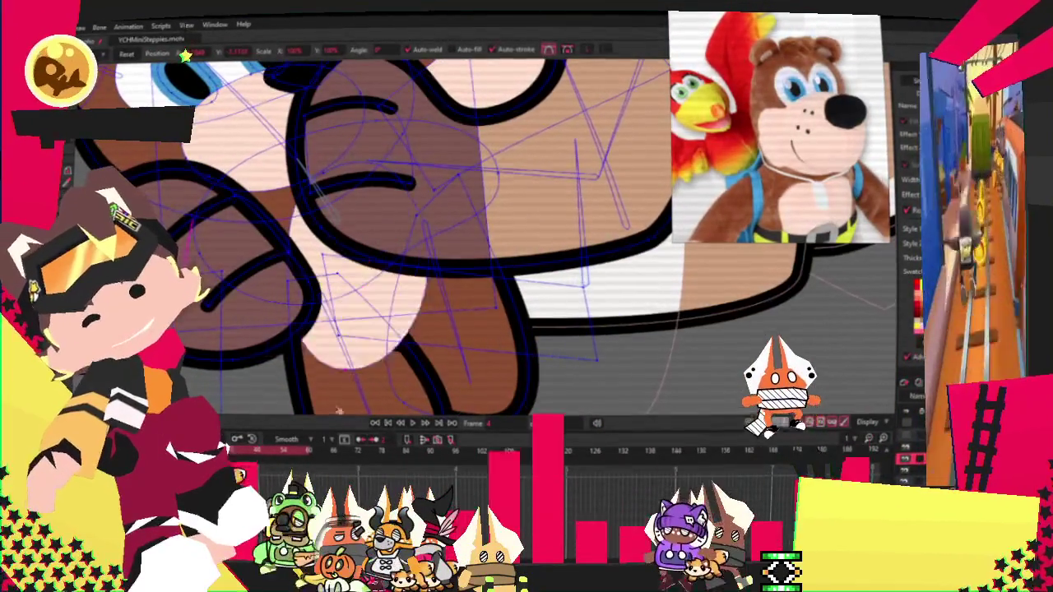
pyautogui.press('g')
pyautogui.moveTo(346, 206); pyautogui.dragTo(364, 204)
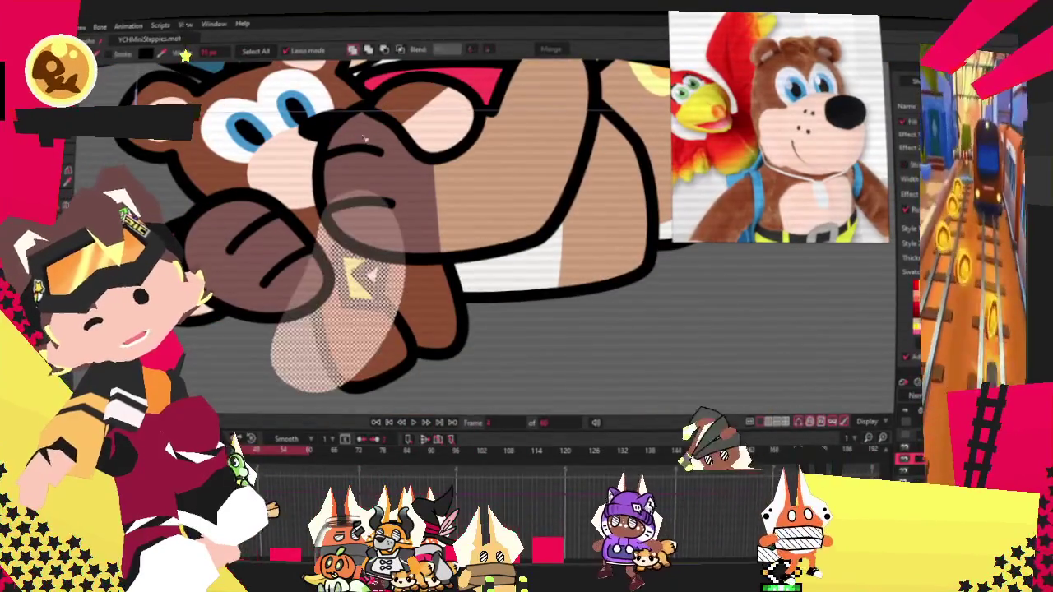
# Step: Reduce the selection below the paw, transform the points, then clear the selection
pyautogui.click(385, 50)
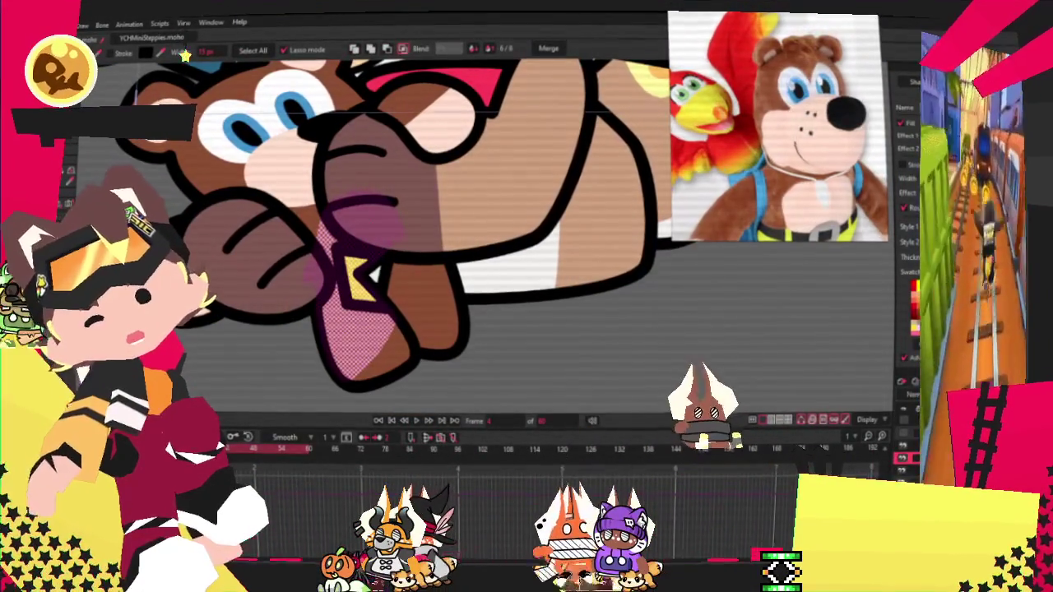
pyautogui.hotkey('ctrl', 'z')
pyautogui.scroll(-3, 395, 230)
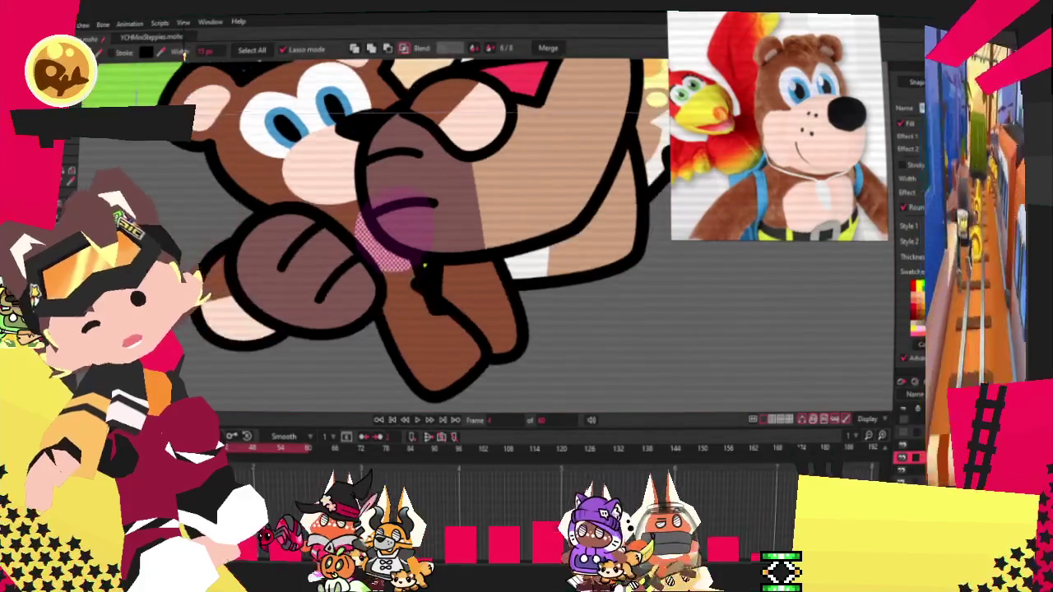
pyautogui.press('t')
pyautogui.scroll(3, 485, 231)
pyautogui.hotkey('ctrl', 'z')
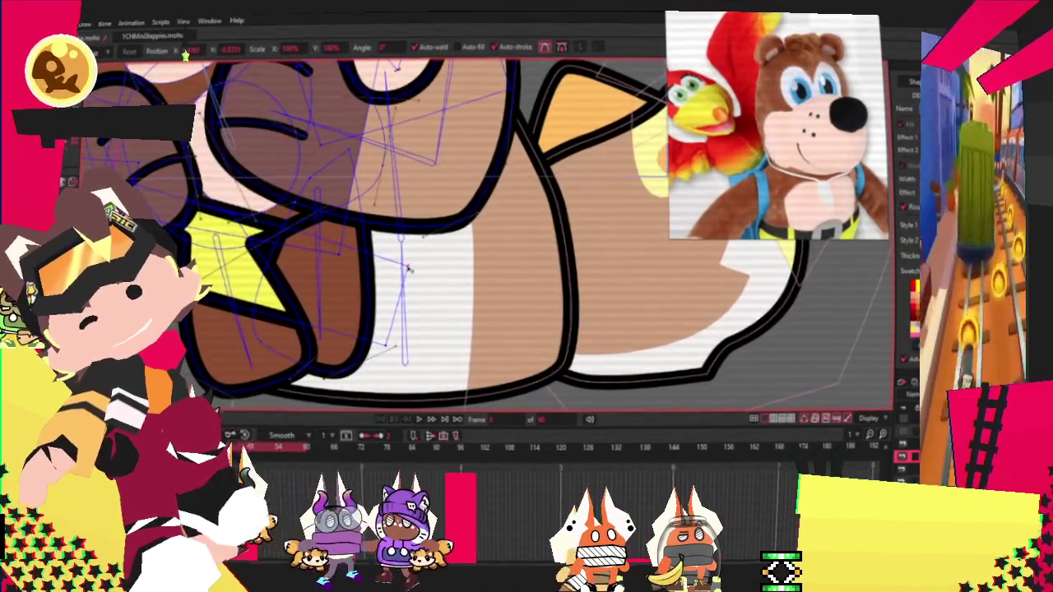
pyautogui.scroll(-2, 395, 348)
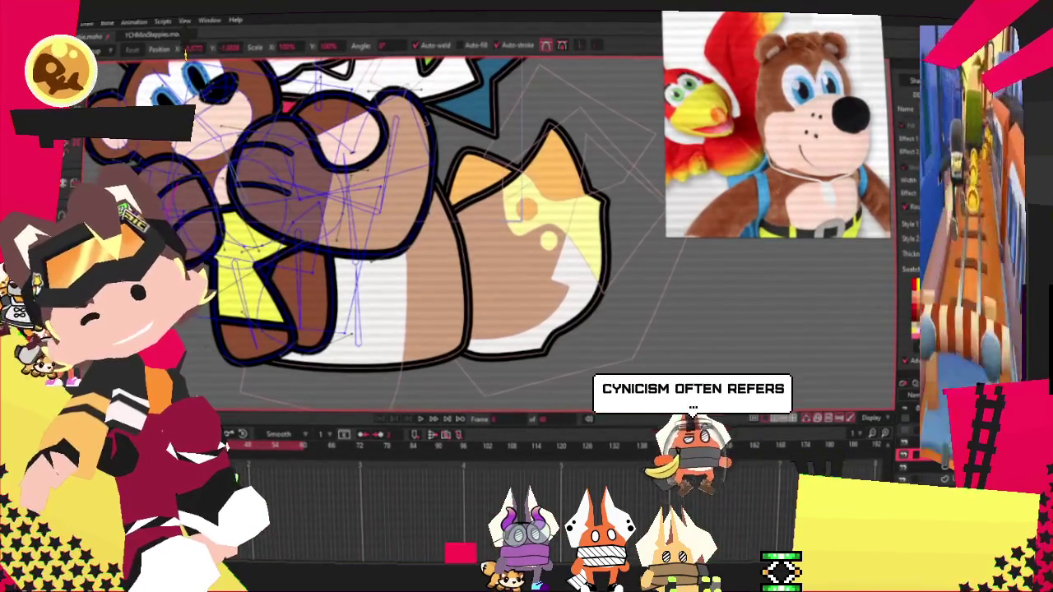
pyautogui.press('z')
pyautogui.press('g')
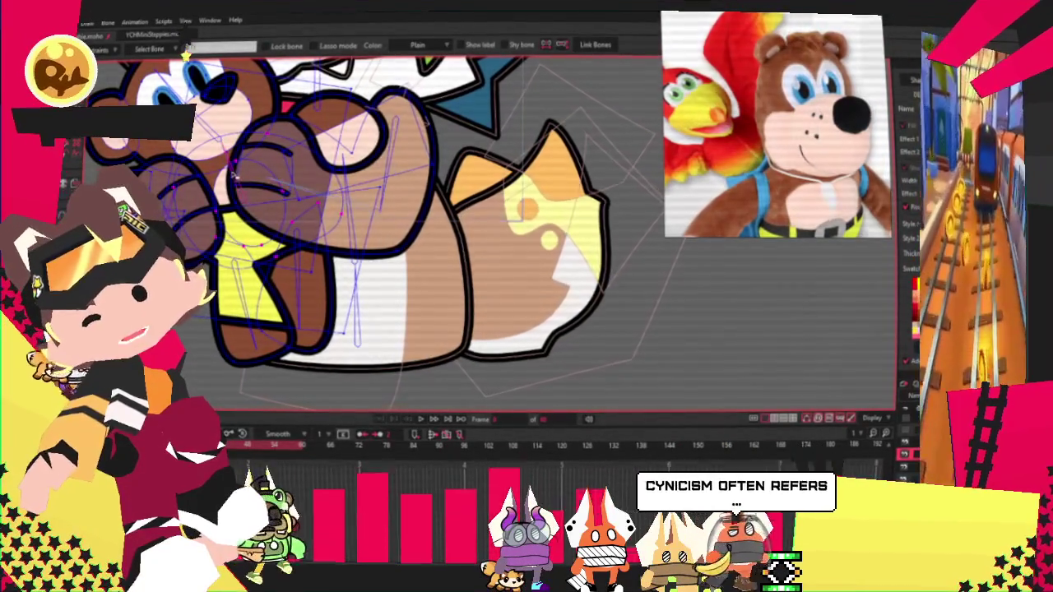
pyautogui.scroll(3, 232, 173)
pyautogui.press('i')
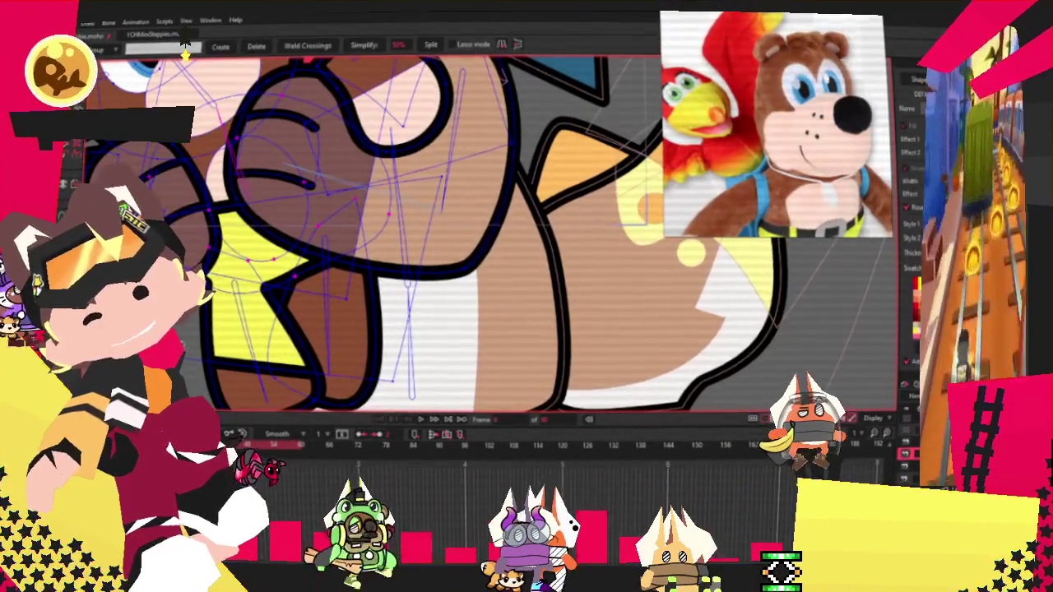
pyautogui.press('t')
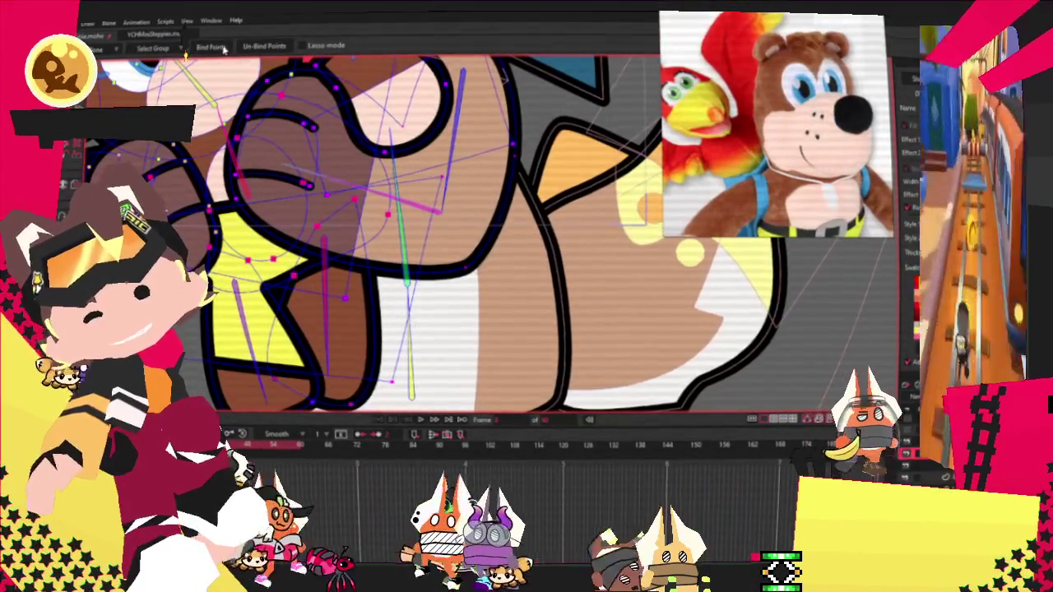
pyautogui.moveTo(233, 131); pyautogui.dragTo(193, 65)
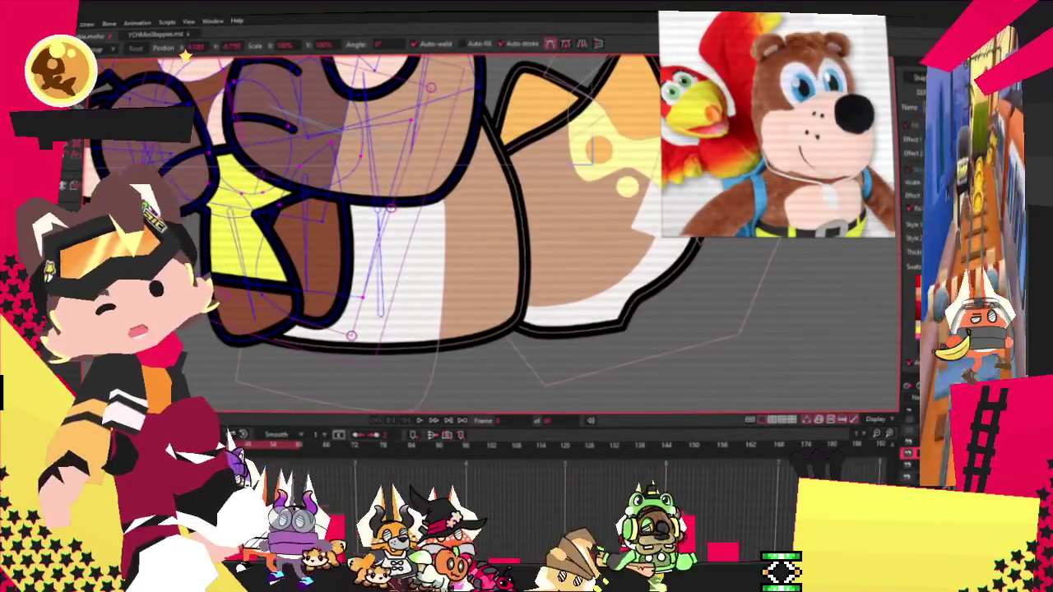
pyautogui.press('q')
pyautogui.click(329, 202)
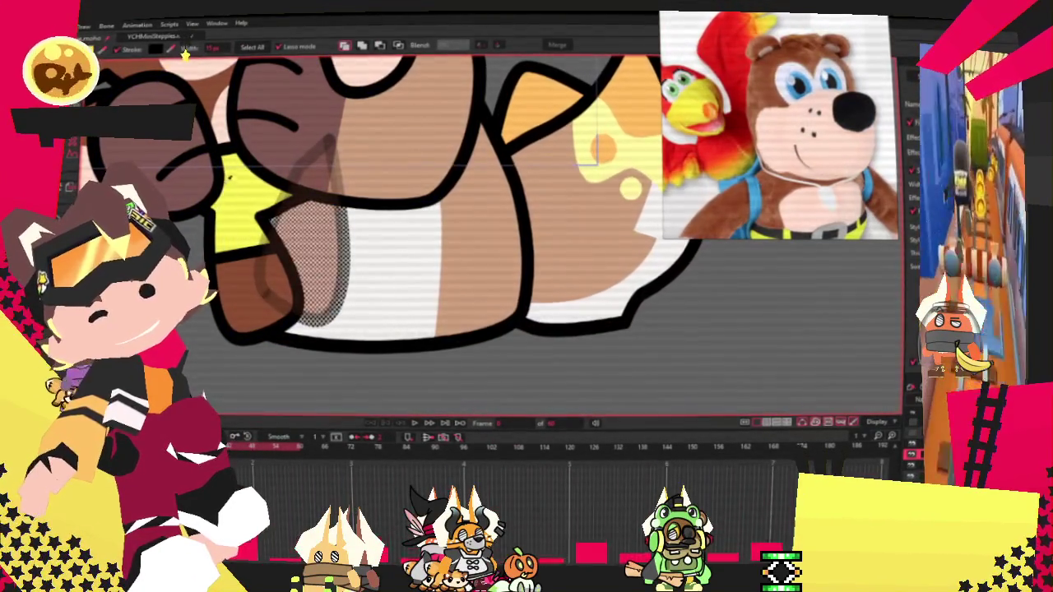
pyautogui.click(394, 465)
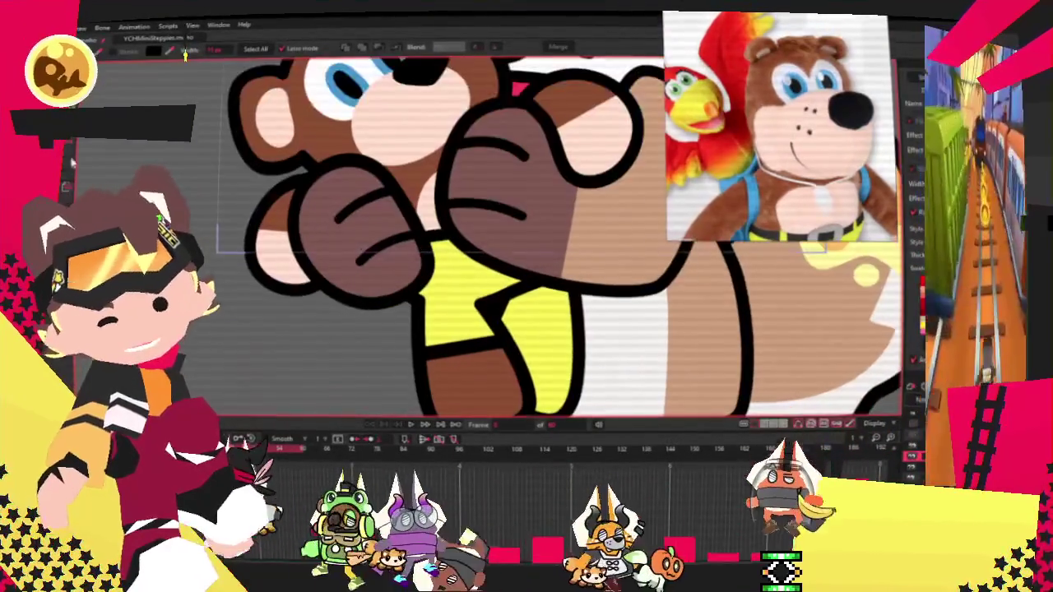
# Step: Switch to Transform Points to work on the new shape near the bear's chin
pyautogui.press('t')
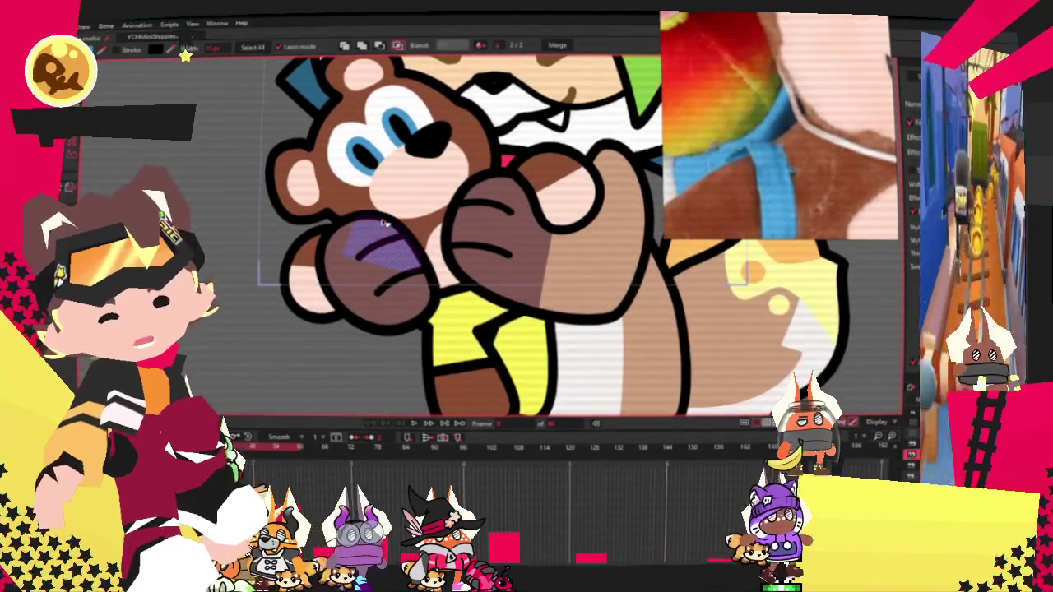
# Step: Select the new strap shape near the bear's left fist under its chin
pyautogui.scroll(2, 382, 222)
pyautogui.scroll(3, 387, 217)
pyautogui.scroll(1, 395, 212)
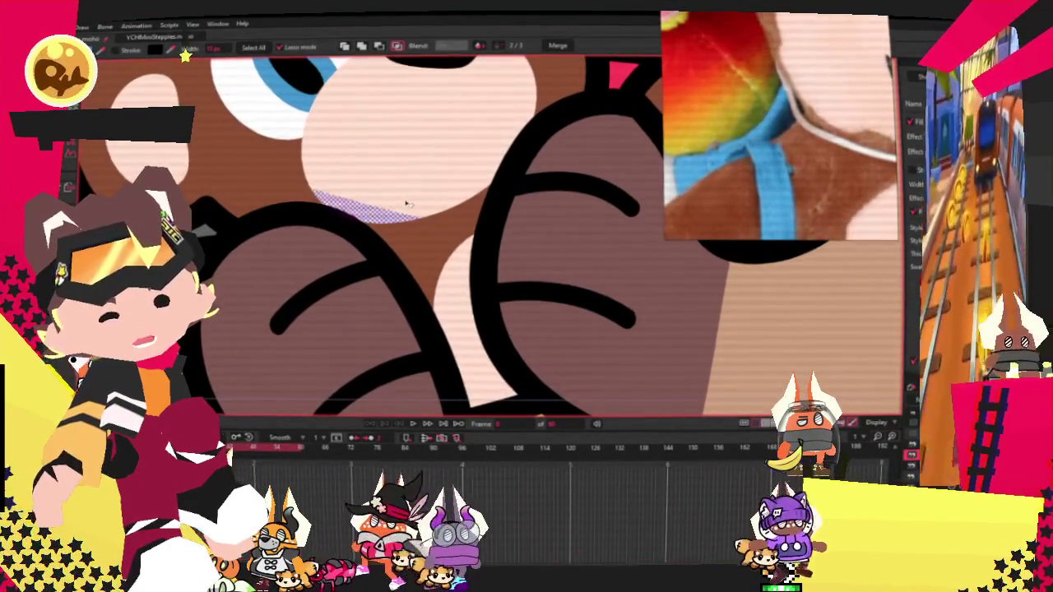
pyautogui.moveTo(407, 204); pyautogui.dragTo(402, 199)
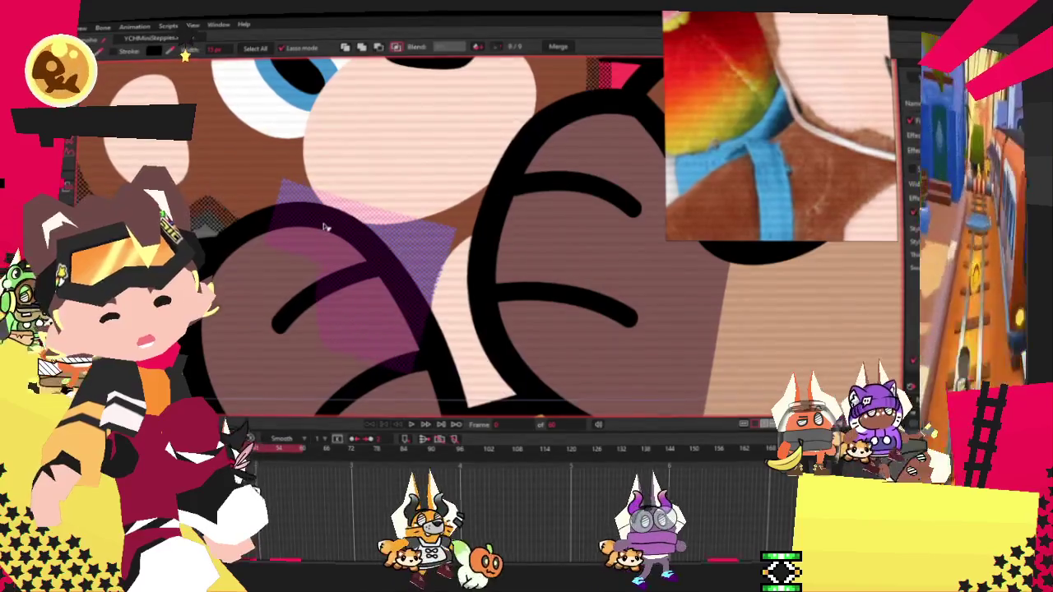
pyautogui.scroll(-1, 304, 228)
pyautogui.scroll(-2, 300, 218)
pyautogui.scroll(-2, 292, 193)
pyautogui.scroll(2, 289, 184)
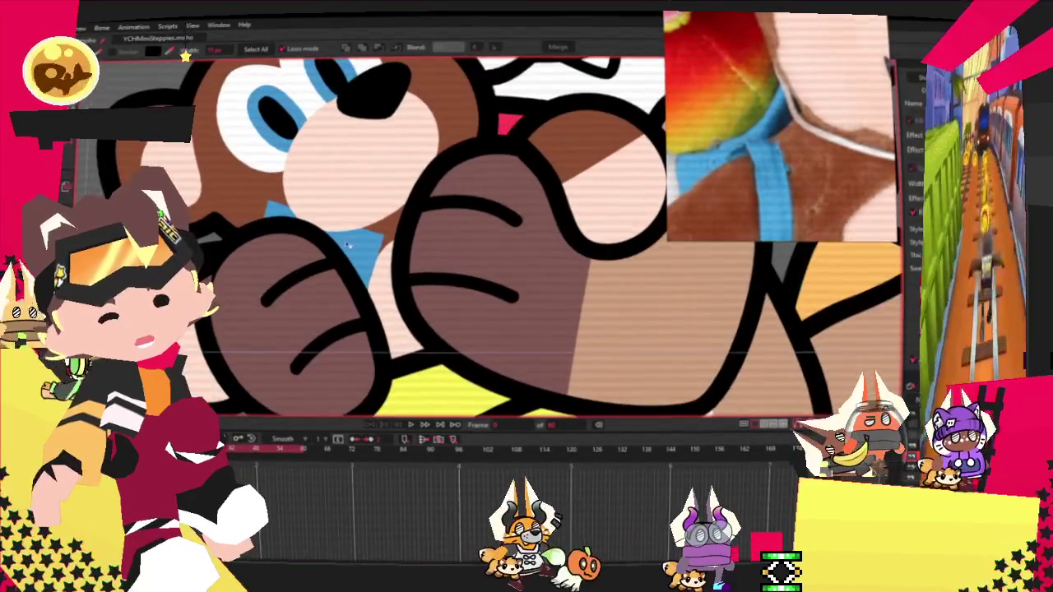
pyautogui.click(368, 245)
pyautogui.click(278, 210)
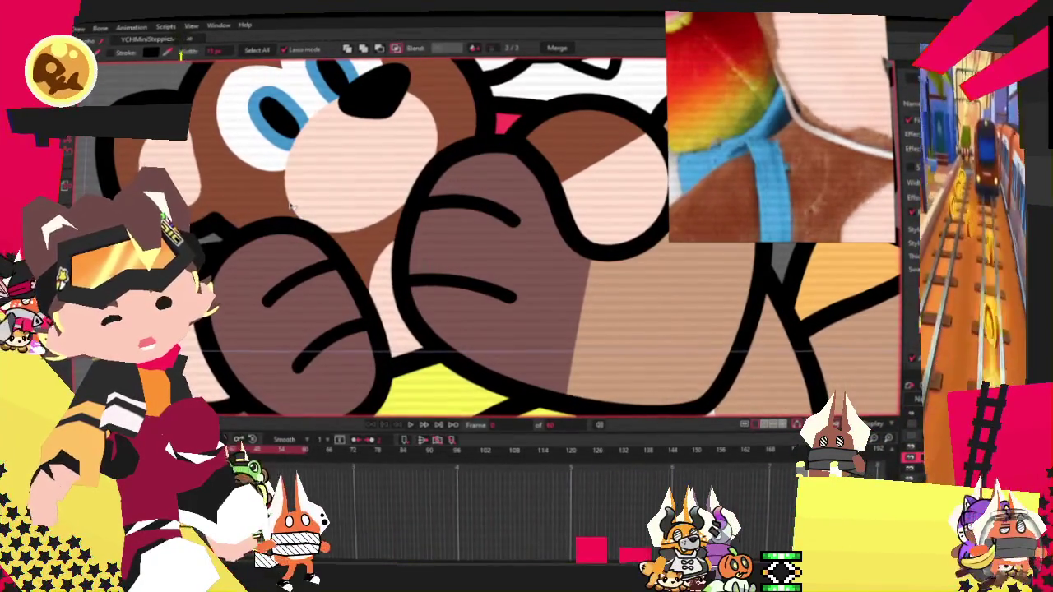
pyautogui.click(333, 170)
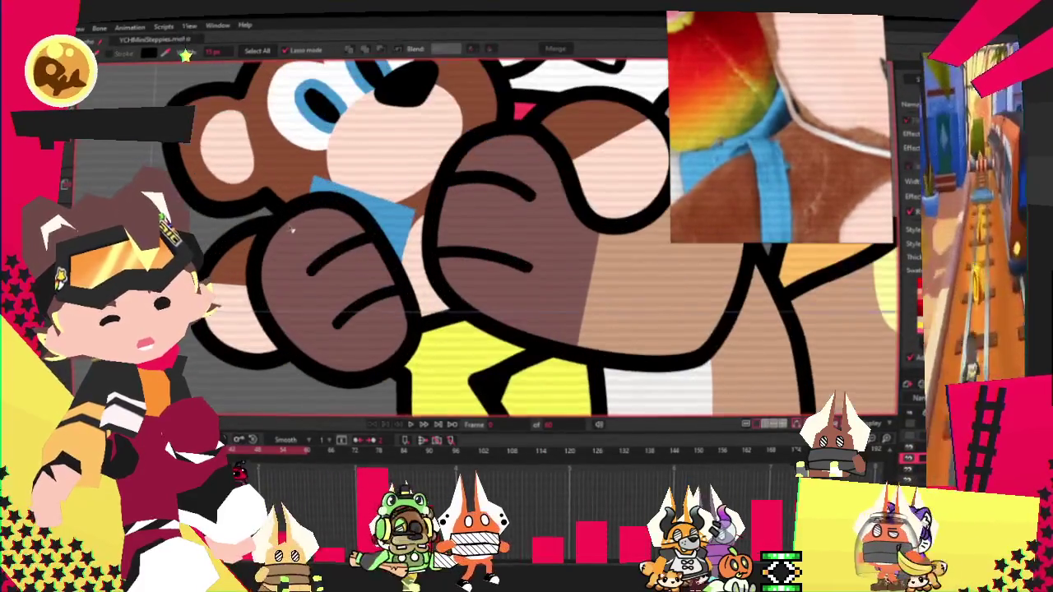
# Step: Reshape the strap's points, then bind them to the character's bones
pyautogui.press('t')
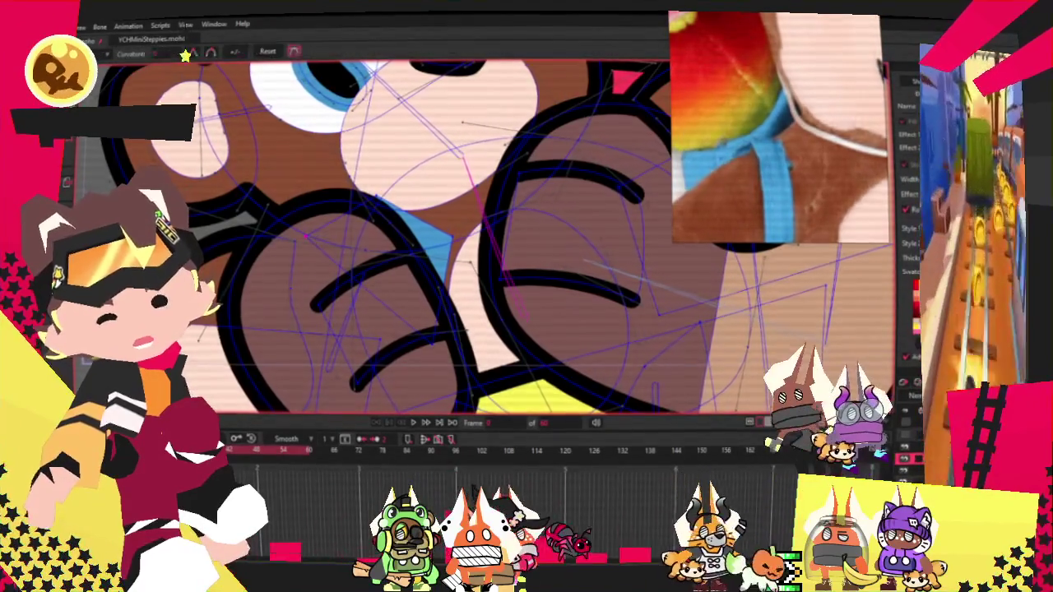
pyautogui.press('t')
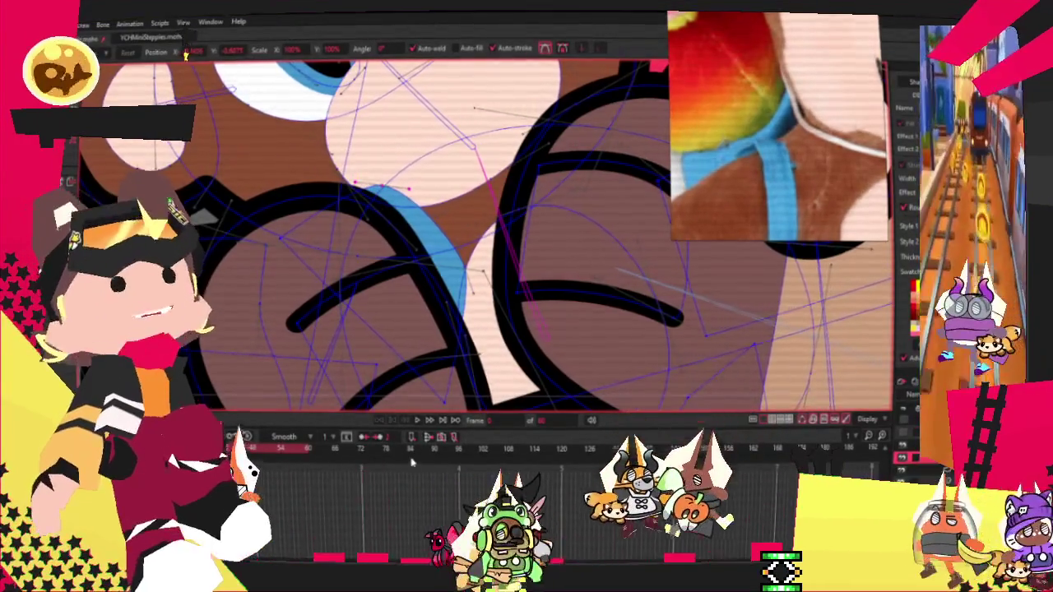
pyautogui.scroll(-2, 387, 205)
pyautogui.scroll(-2, 408, 273)
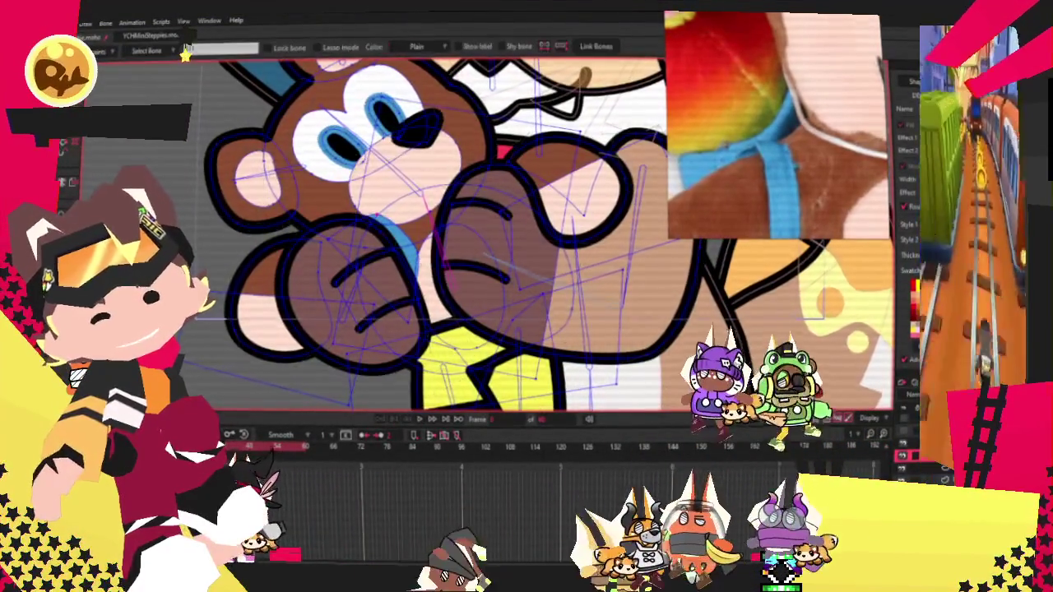
pyautogui.press('z')
pyautogui.scroll(2, 444, 230)
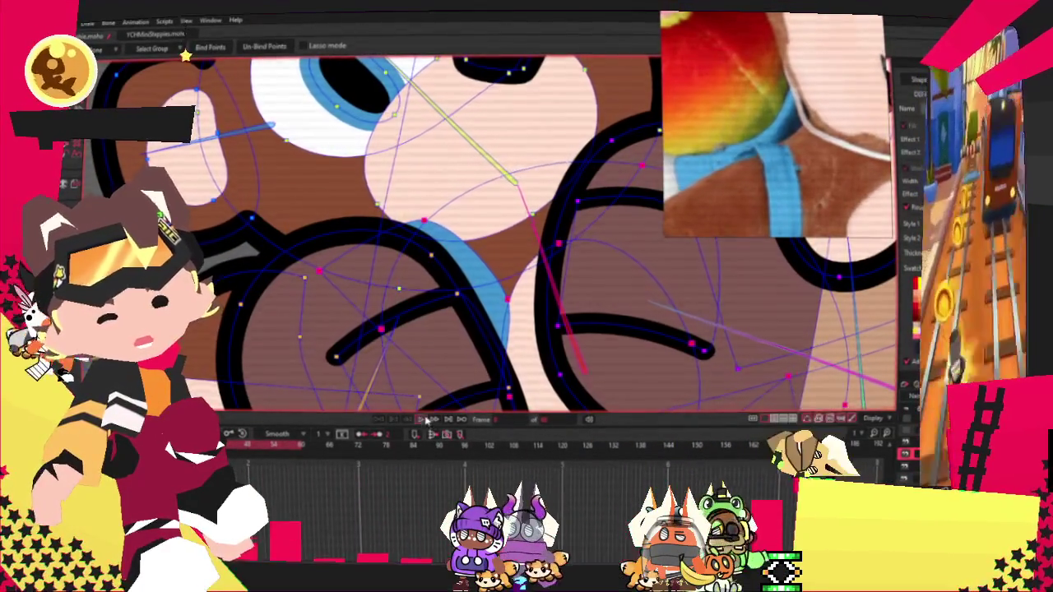
pyautogui.press('g')
pyautogui.scroll(-5, 415, 269)
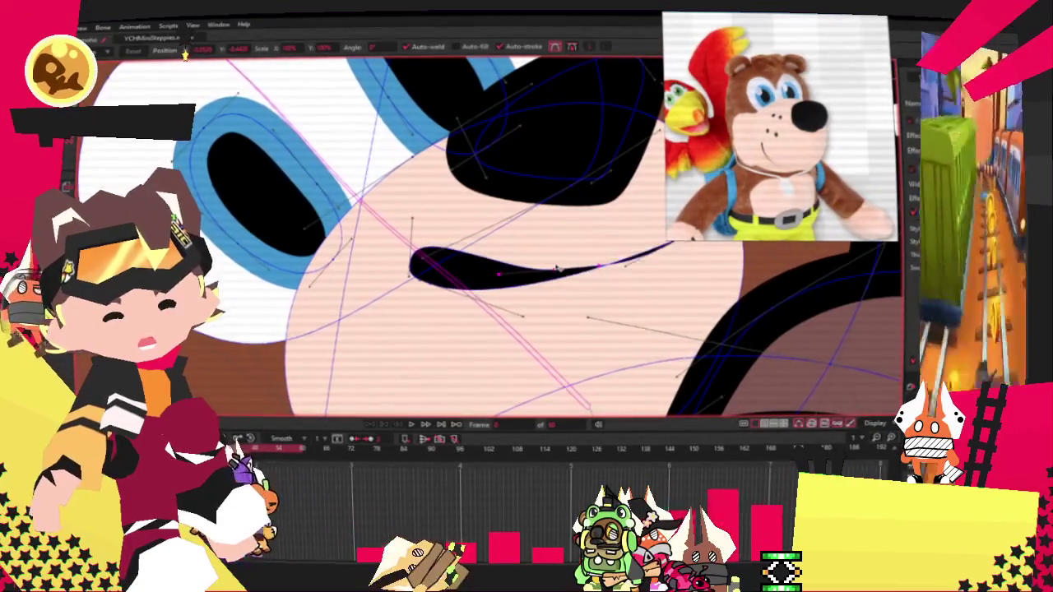
# Step: Drag the bear's mouth points to extend its right end, thicken it into a crescent and curve the lower line
pyautogui.moveTo(549, 269); pyautogui.dragTo(600, 267)
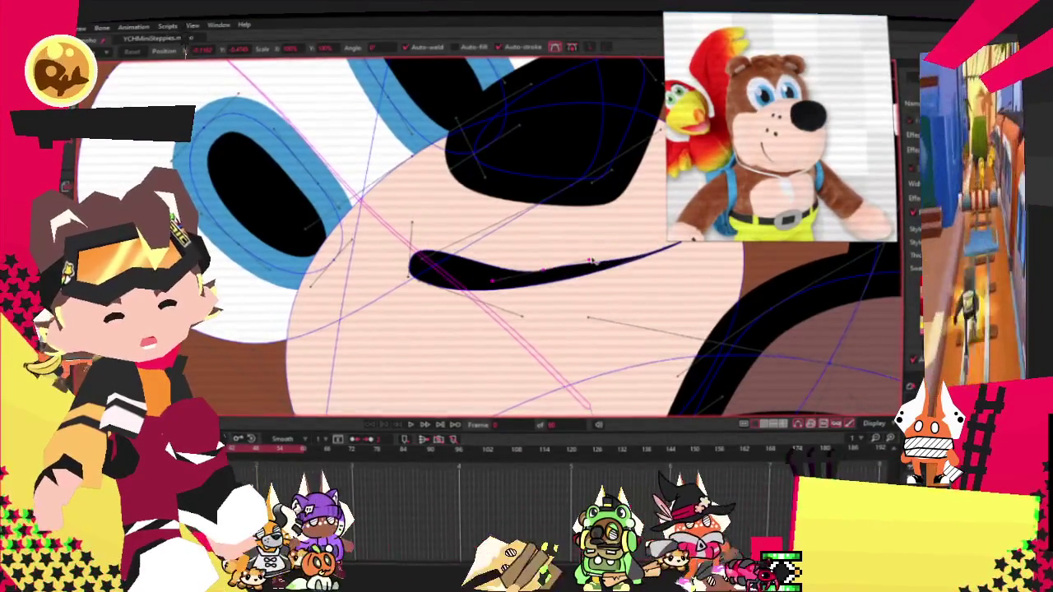
pyautogui.moveTo(526, 276)
pyautogui.mouseDown()
pyautogui.moveTo(533, 287)
pyautogui.moveTo(572, 277)
pyautogui.mouseUp()
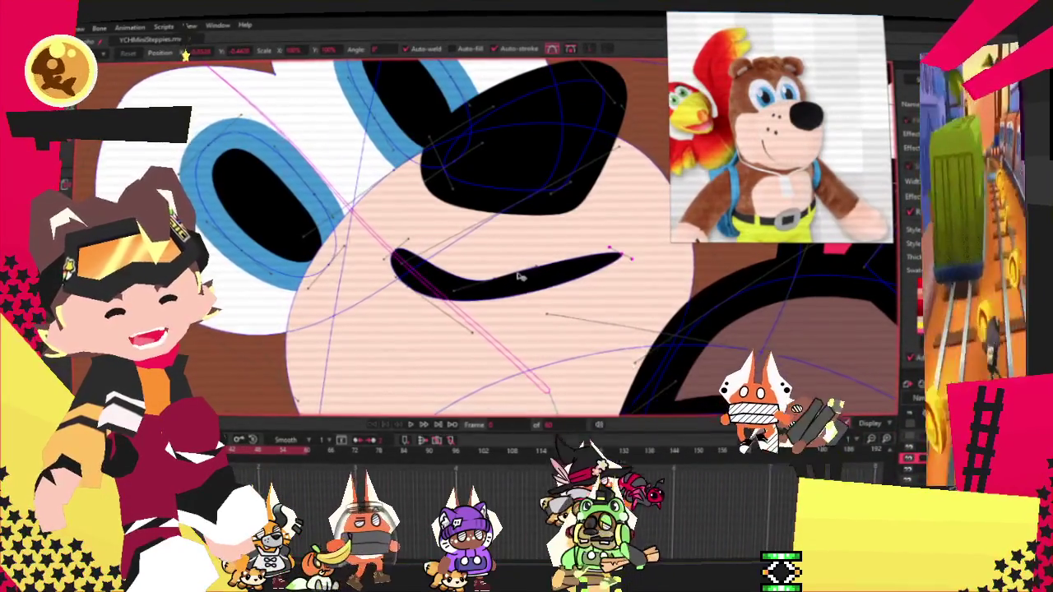
pyautogui.scroll(2, 543, 275)
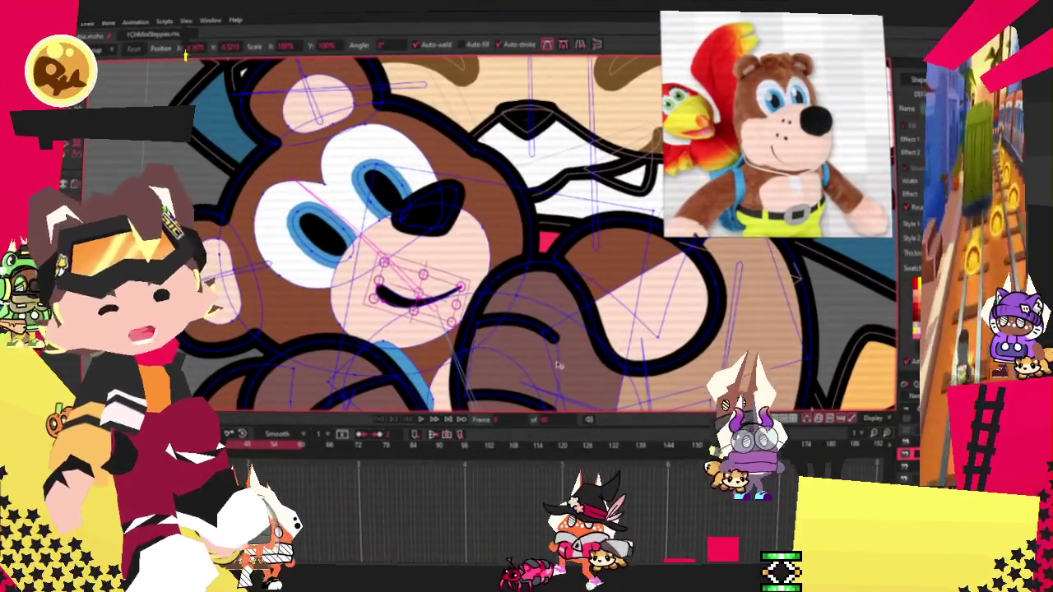
pyautogui.click(477, 153)
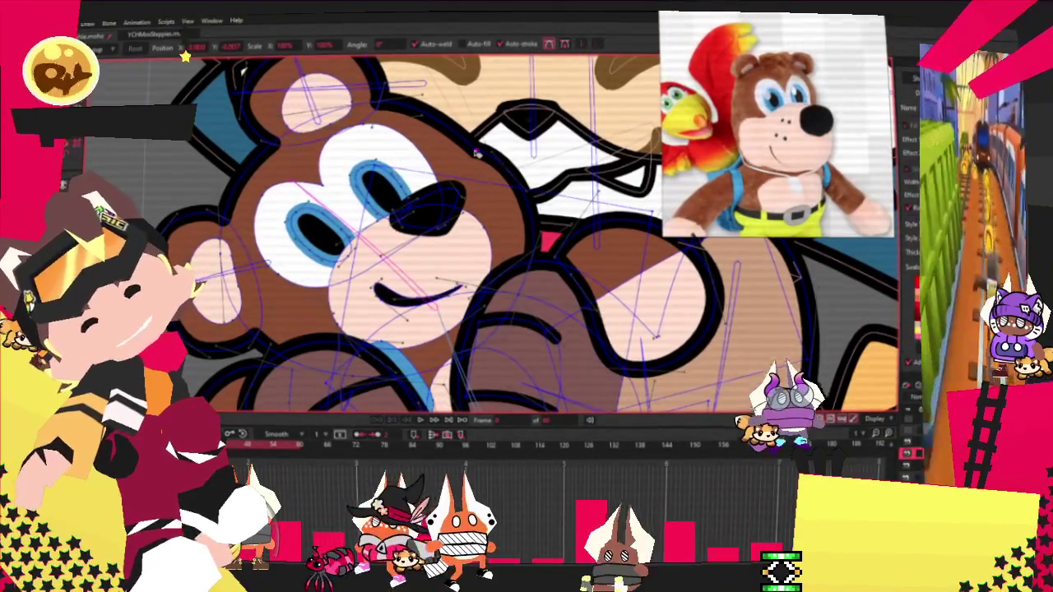
pyautogui.moveTo(477, 152); pyautogui.dragTo(497, 255)
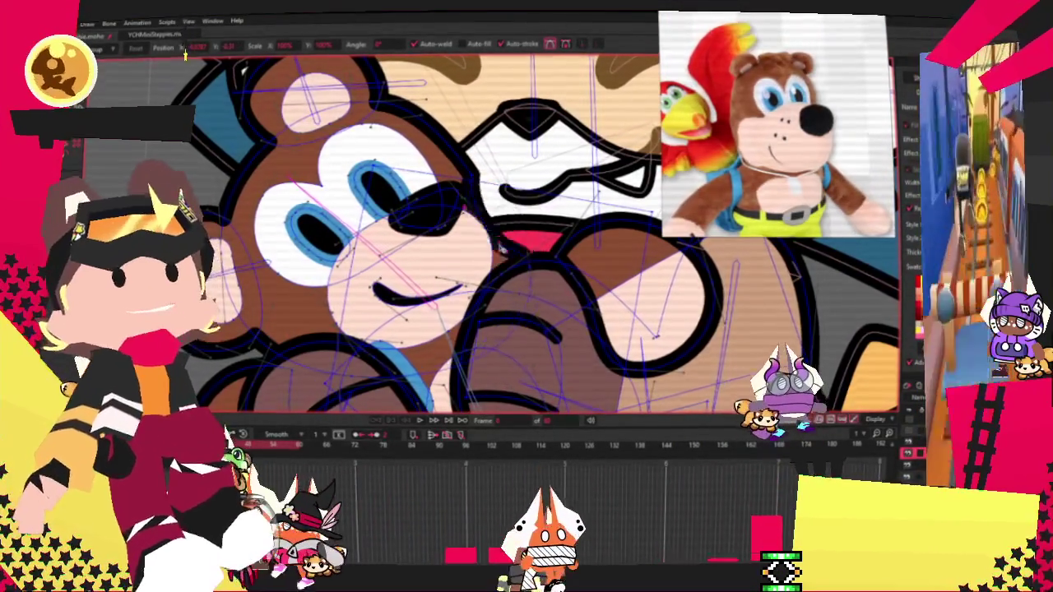
pyautogui.moveTo(499, 201)
pyautogui.mouseDown()
pyautogui.moveTo(448, 188)
pyautogui.moveTo(491, 176)
pyautogui.mouseUp()
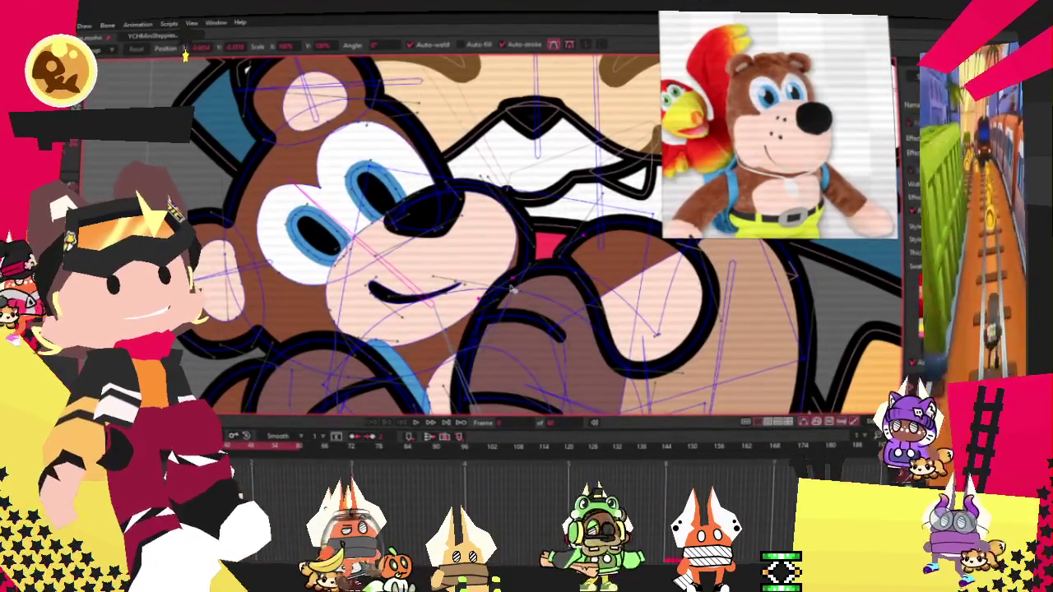
# Step: Play the animation to preview the bear's reshaped smile
pyautogui.scroll(3, 509, 286)
pyautogui.scroll(2, 509, 287)
pyautogui.scroll(-5, 493, 264)
pyautogui.scroll(2, 477, 231)
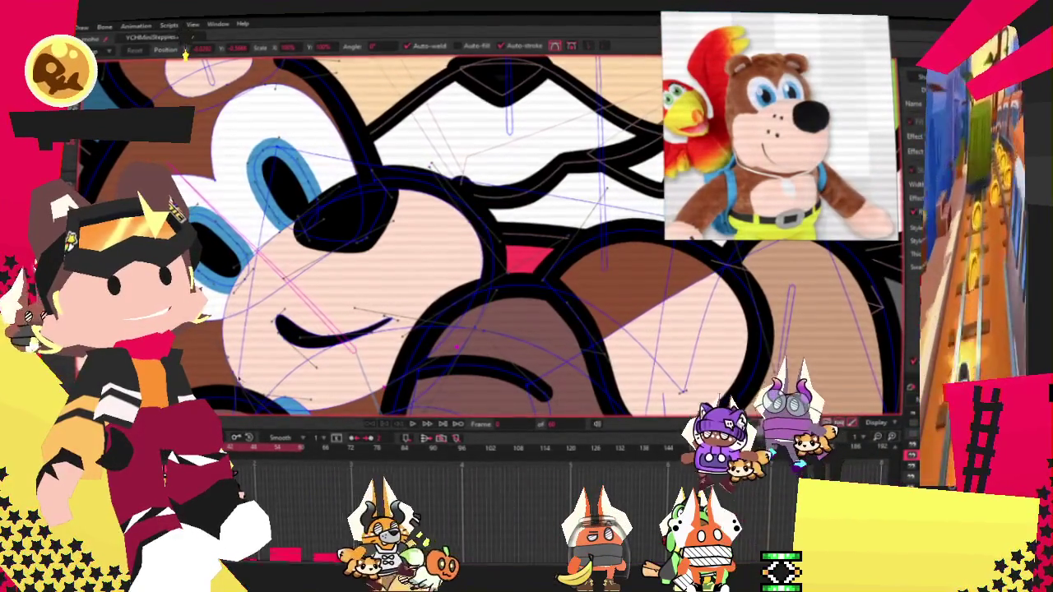
pyautogui.scroll(2, 271, 353)
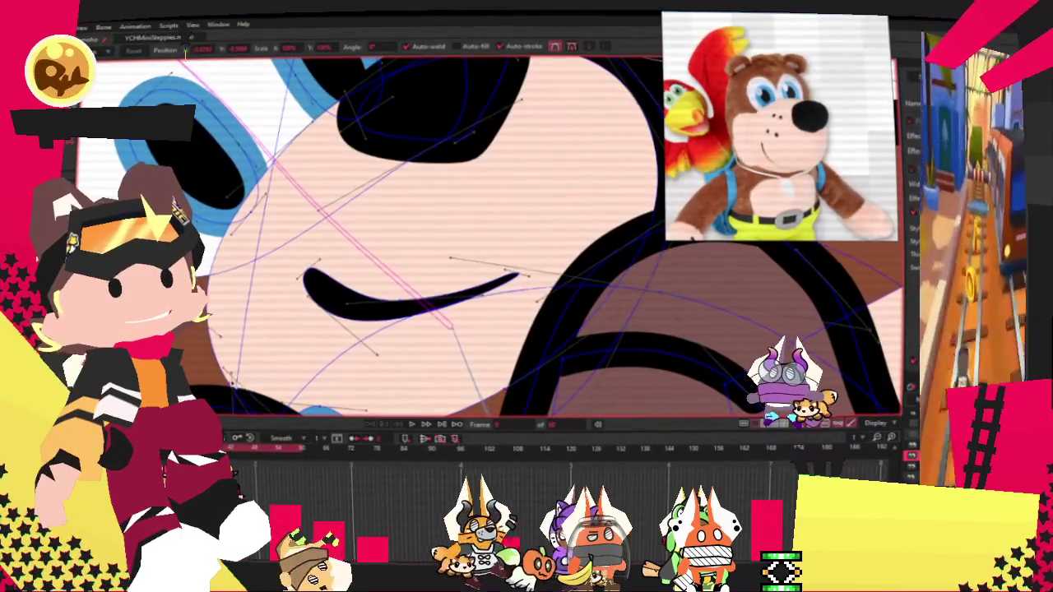
pyautogui.scroll(-3, 433, 402)
pyautogui.scroll(-2, 433, 402)
pyautogui.scroll(2, 434, 401)
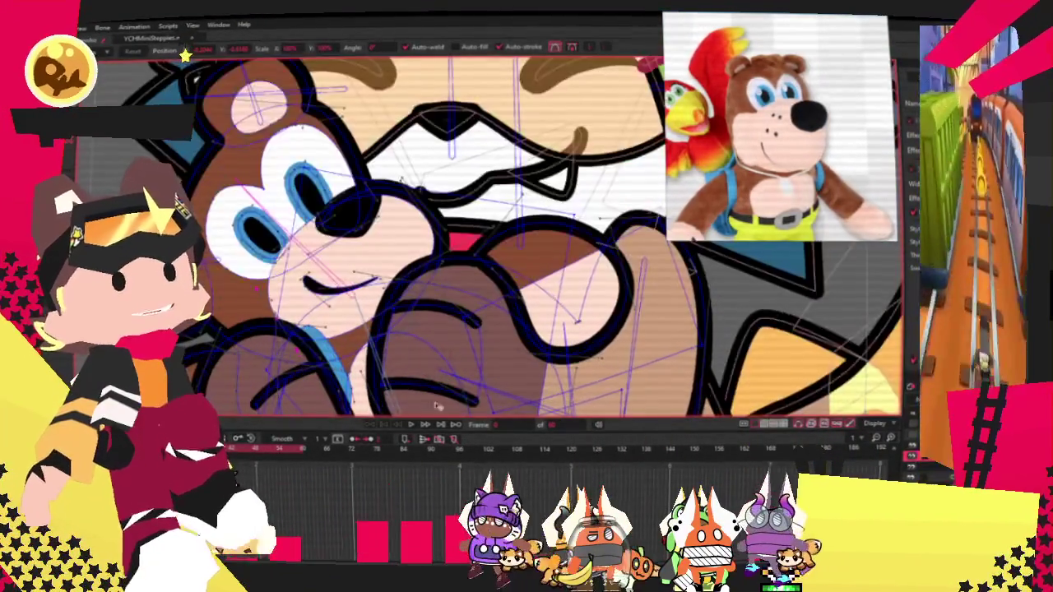
pyautogui.click(412, 424)
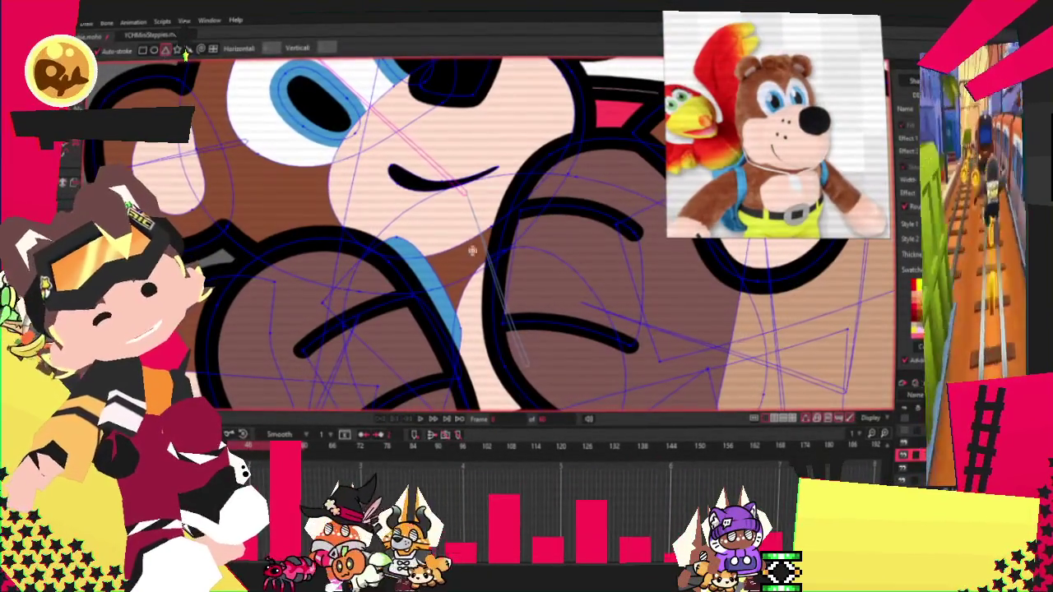
# Step: Nudge the centre stroke, select the strap under the chin, and preview the bear's motion
pyautogui.moveTo(528, 310); pyautogui.dragTo(497, 342)
pyautogui.press('q')
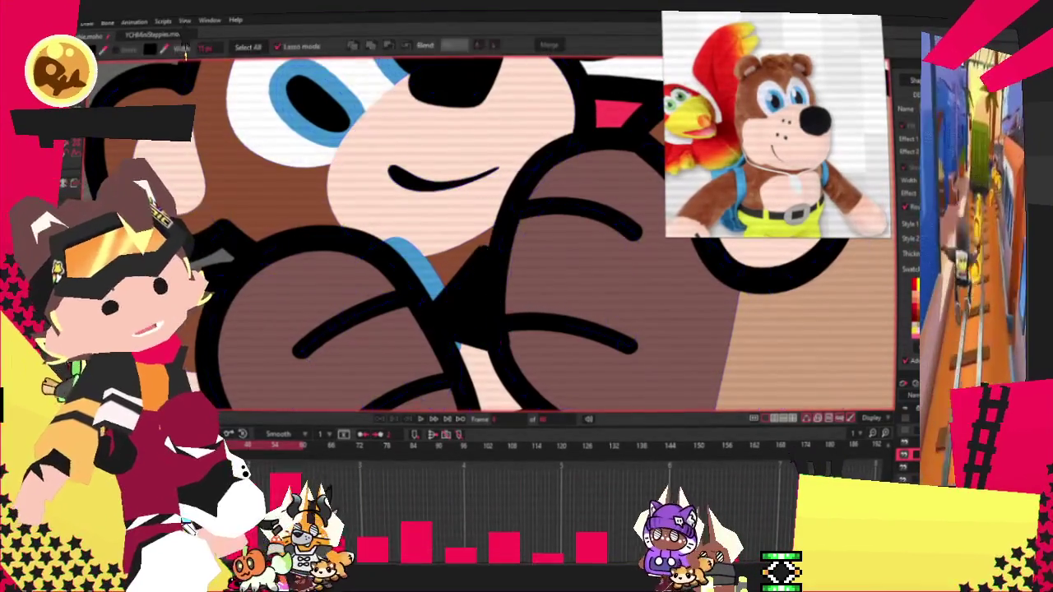
pyautogui.click(481, 276)
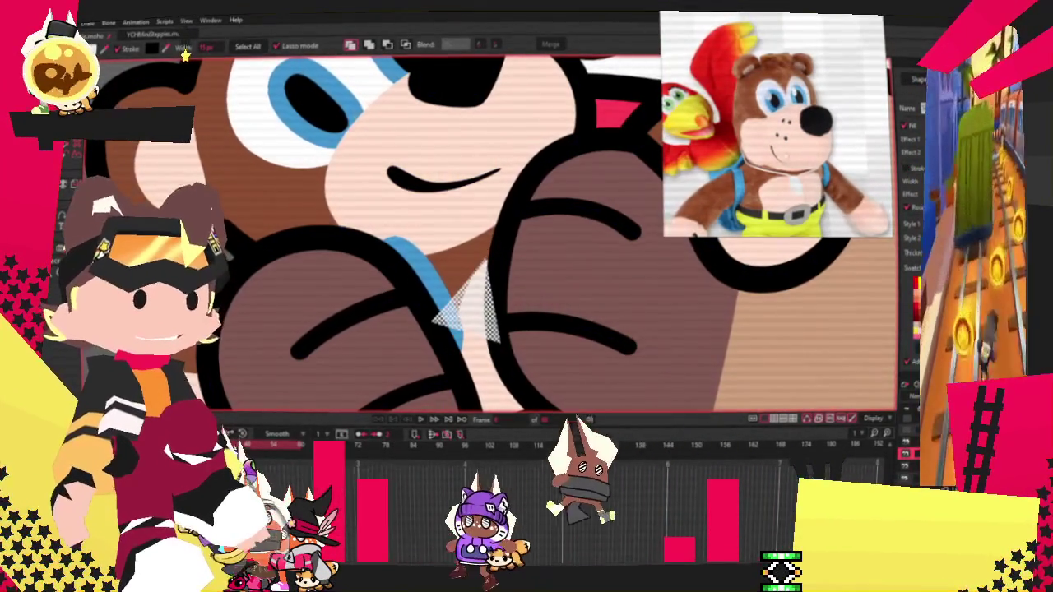
pyautogui.scroll(-3, 487, 97)
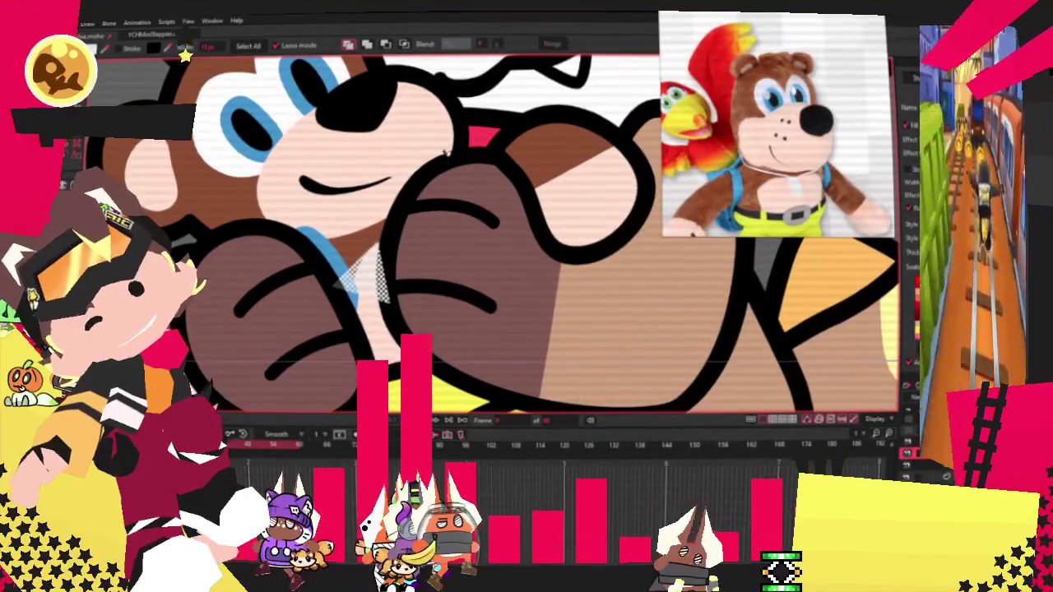
pyautogui.press('t')
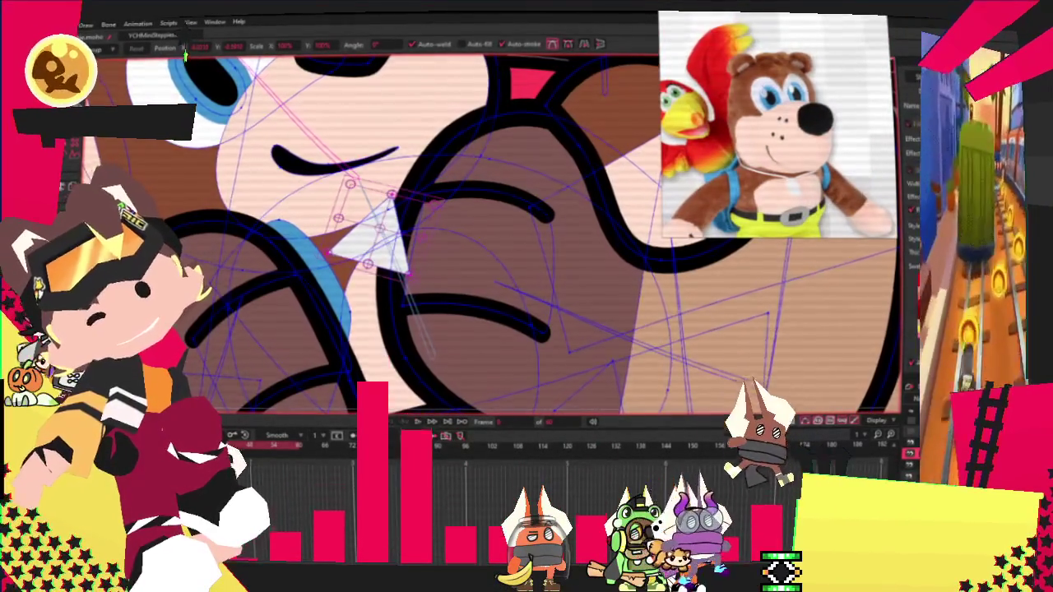
pyautogui.press('q')
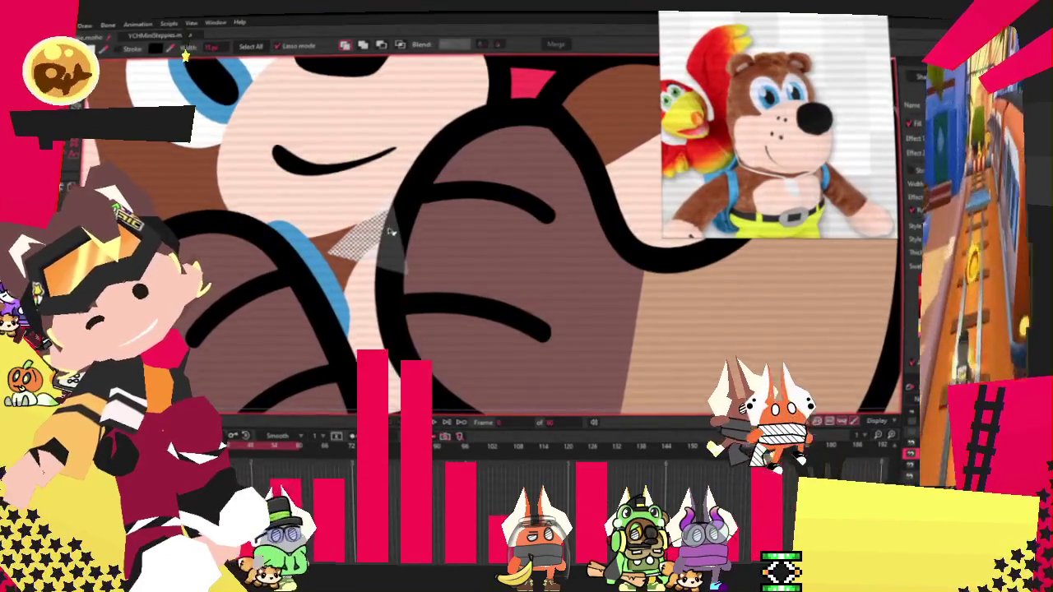
pyautogui.scroll(-3, 389, 233)
pyautogui.scroll(2, 383, 352)
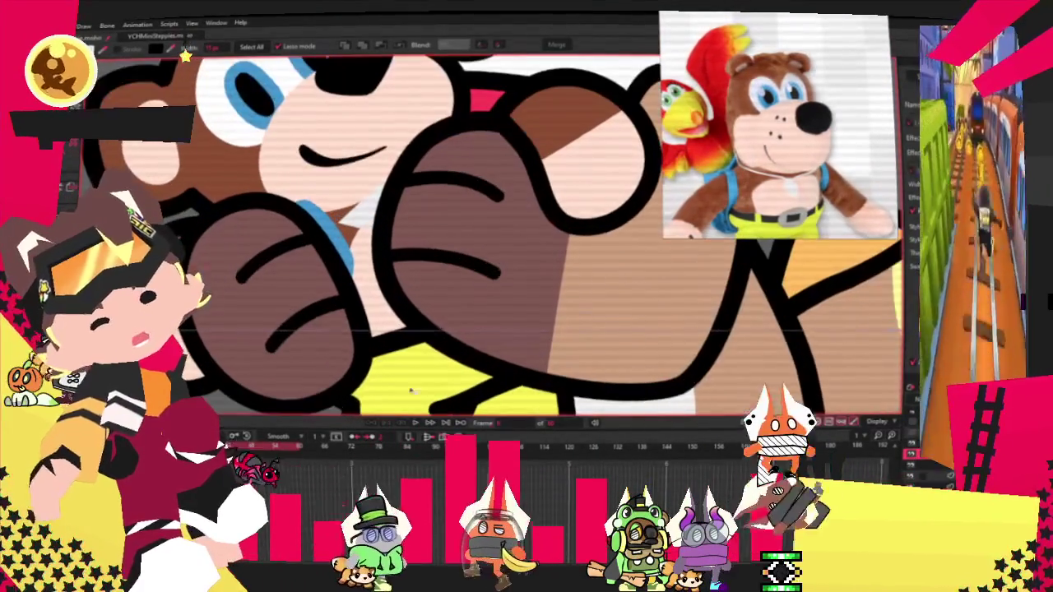
pyautogui.click(409, 422)
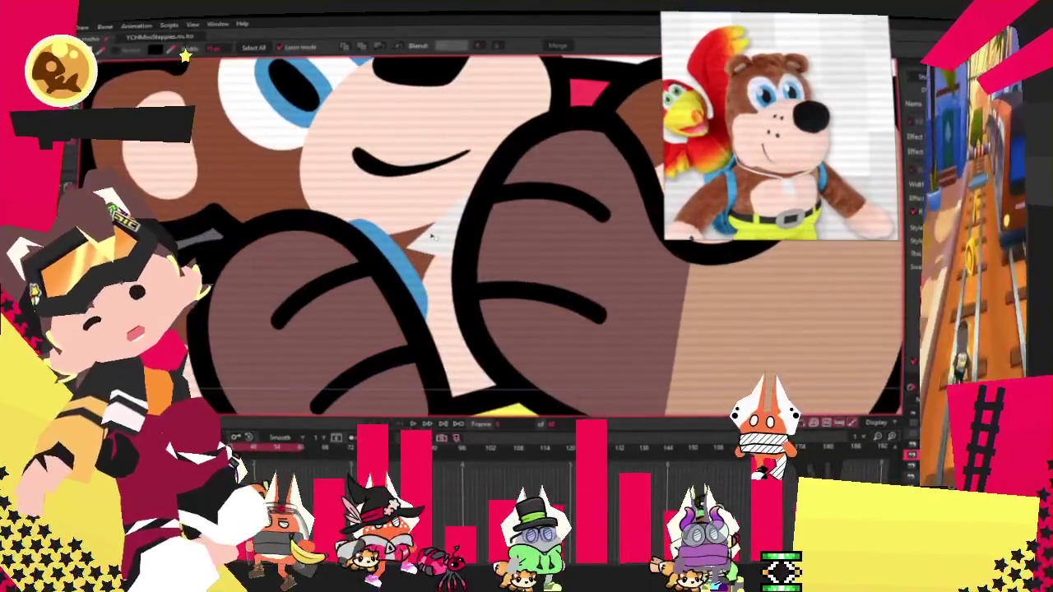
# Step: Fill the small triangle by the bear's neck with white (255,255,255)
pyautogui.click(431, 236)
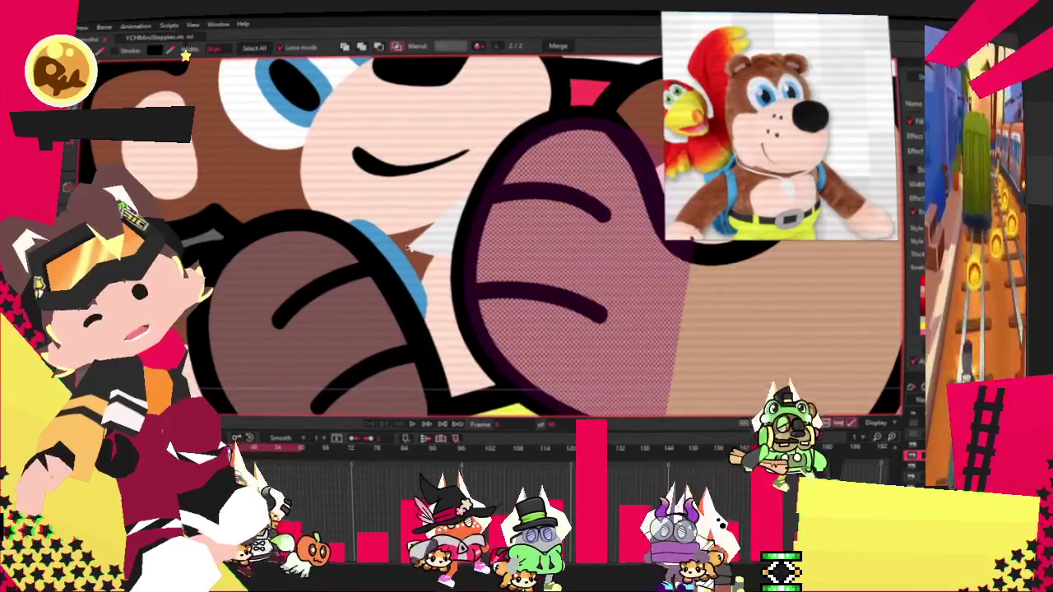
pyautogui.click(412, 245)
pyautogui.click(185, 53)
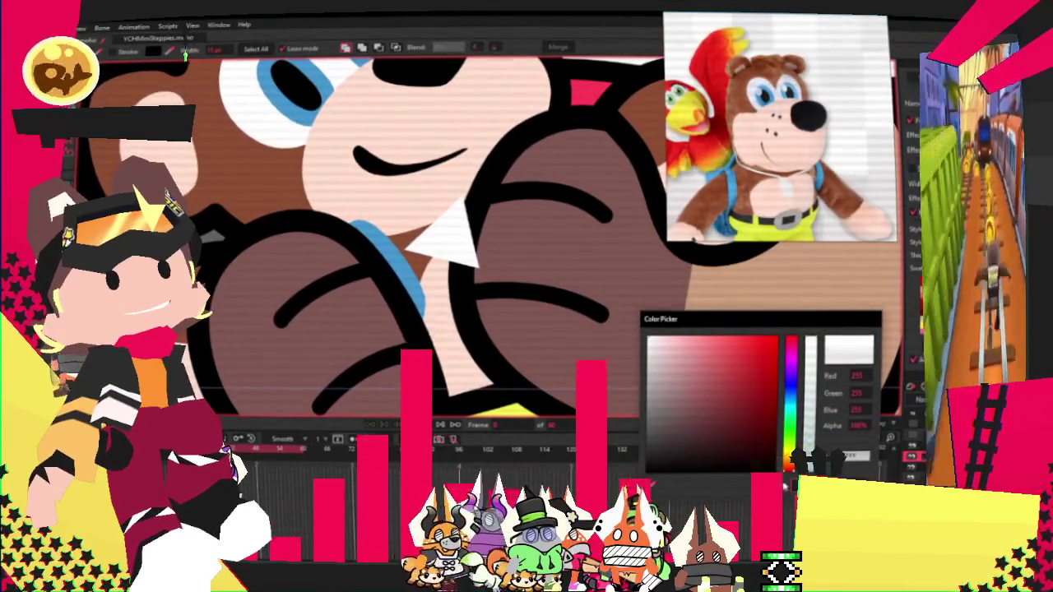
pyautogui.click(184, 52)
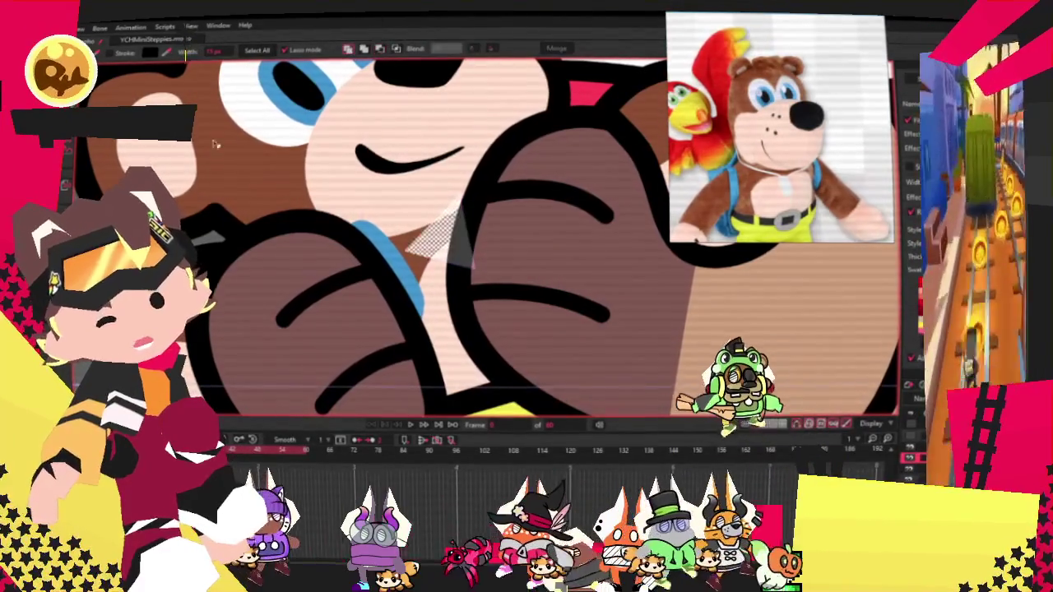
# Step: Cycle through the curvature, bone and point tools to prepare for binding the triangle
pyautogui.press('c')
pyautogui.scroll(2, 497, 231)
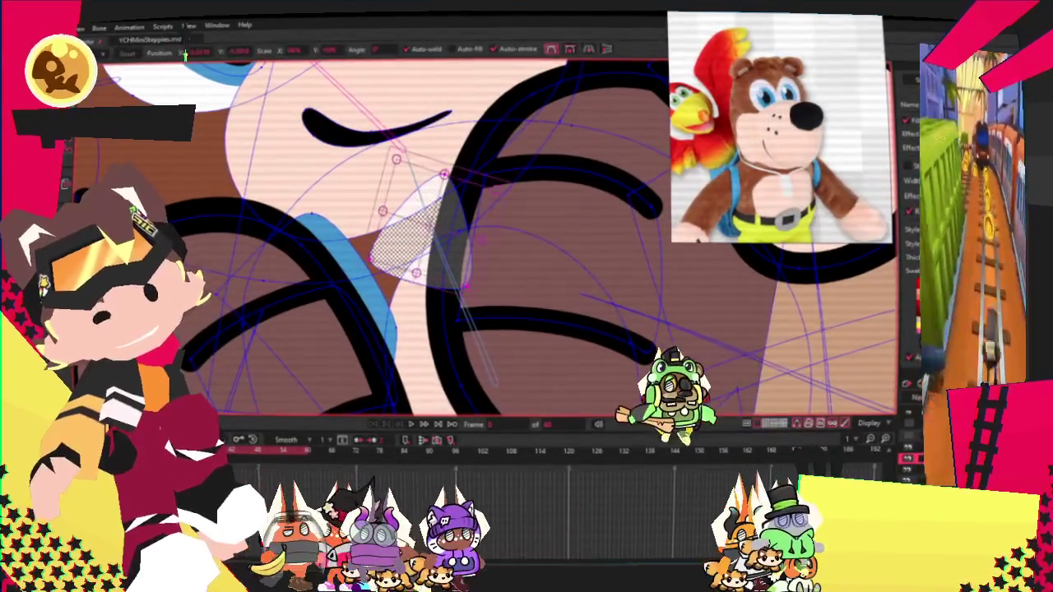
pyautogui.press('z')
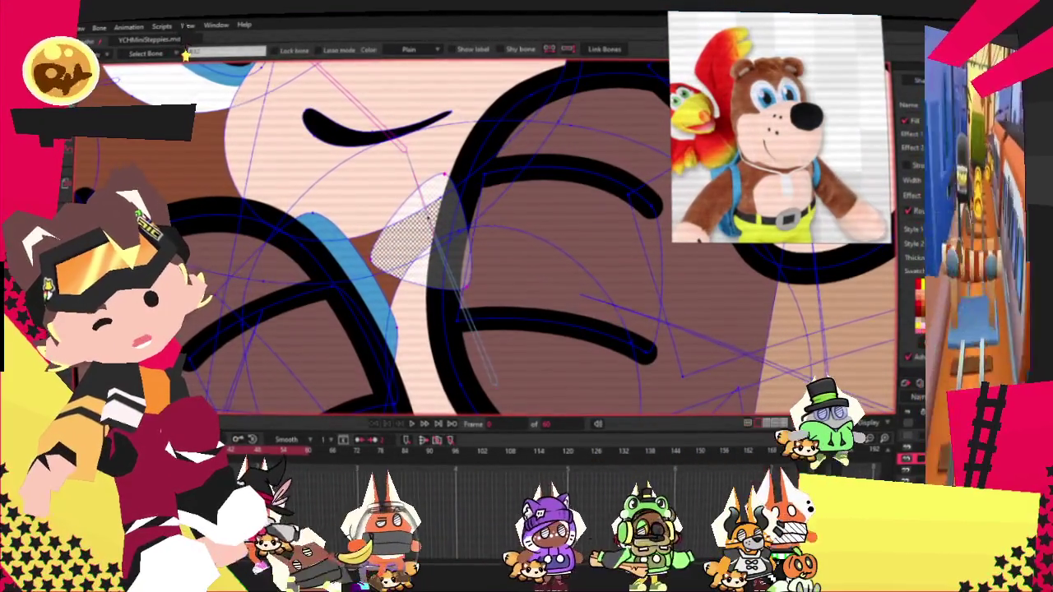
pyautogui.scroll(-2, 378, 183)
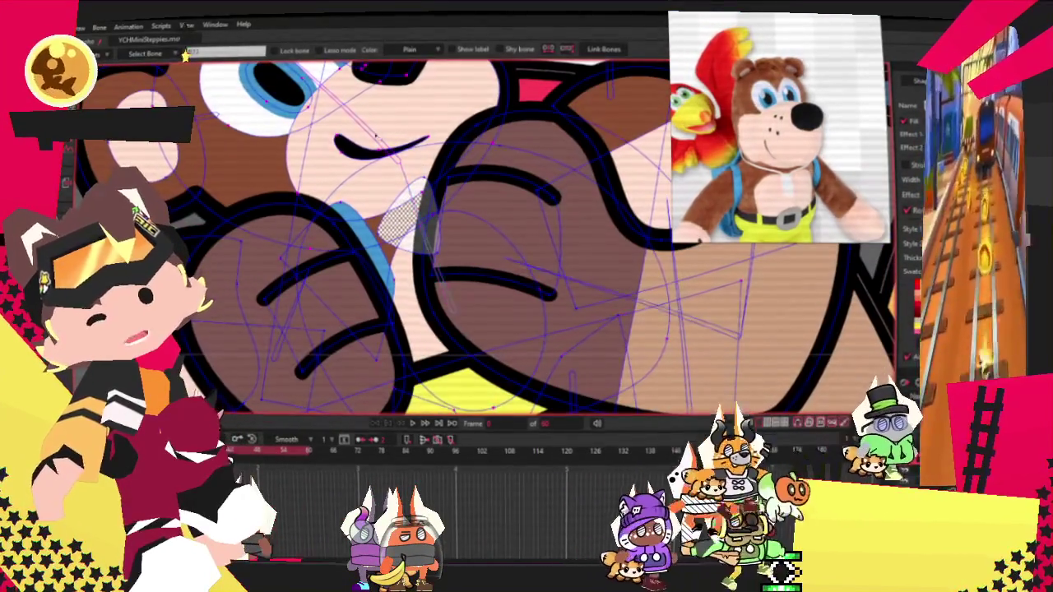
pyautogui.press('g')
pyautogui.scroll(2, 378, 189)
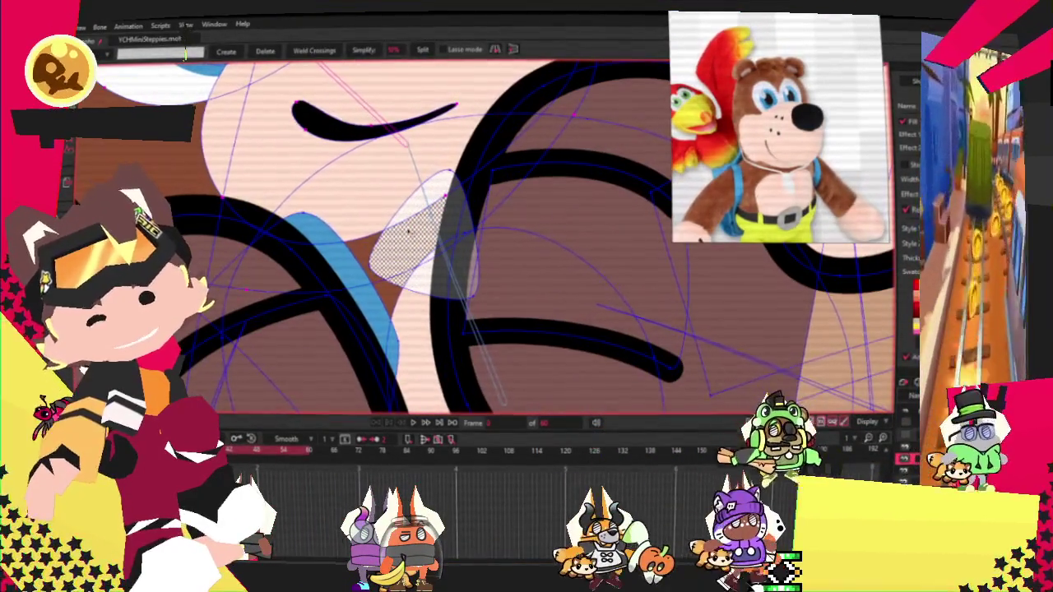
pyautogui.press('i')
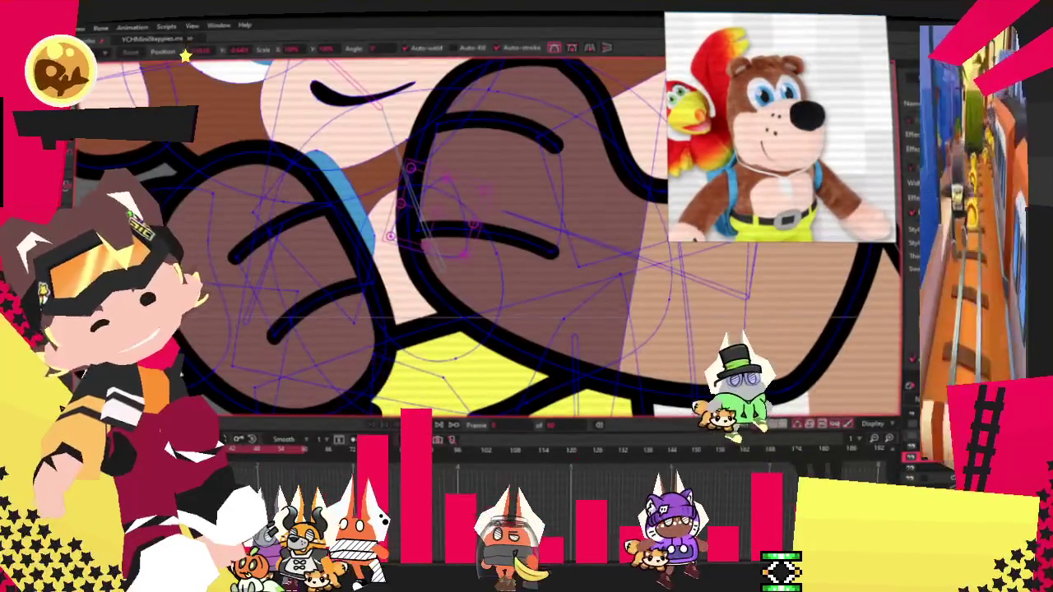
# Step: Deselect the white piece's inner curve points and zoom out to the whole character
pyautogui.press('b')
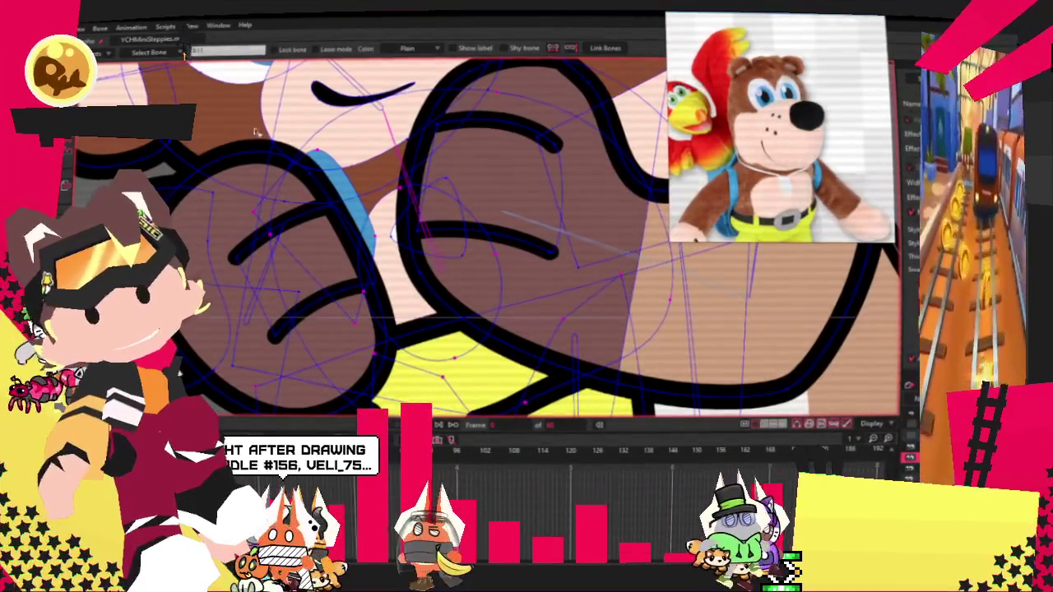
pyautogui.press('g')
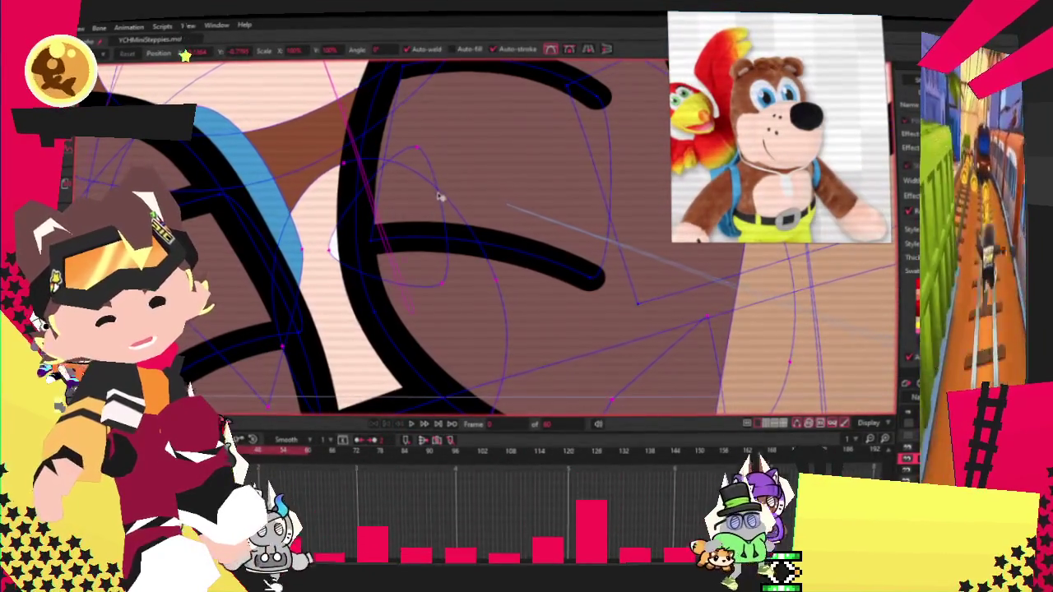
pyautogui.click(477, 224)
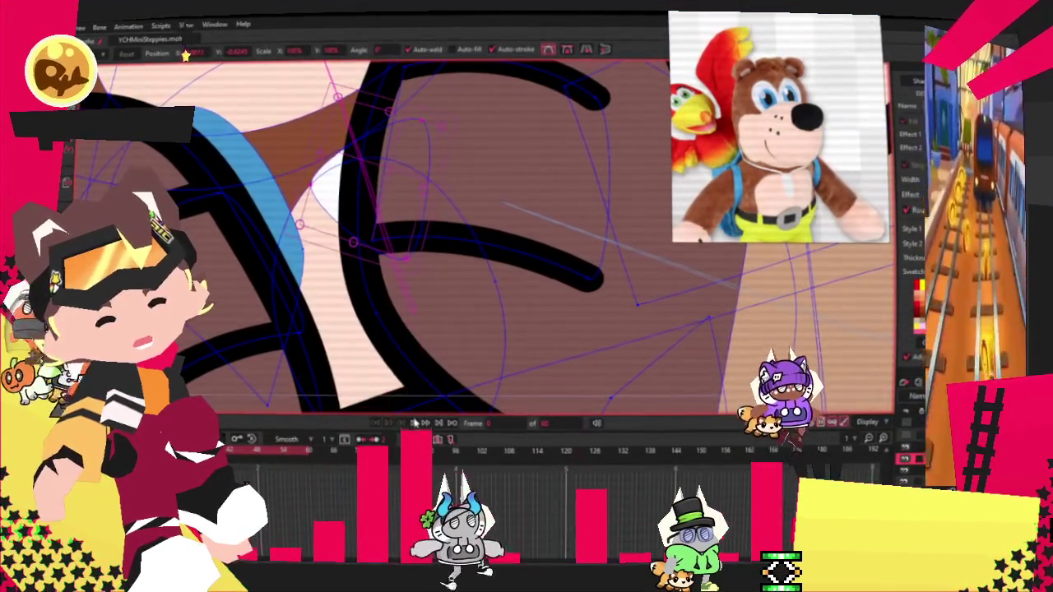
pyautogui.scroll(-3, 477, 238)
pyautogui.scroll(-2, 477, 239)
pyautogui.scroll(-3, 477, 238)
pyautogui.scroll(-2, 477, 239)
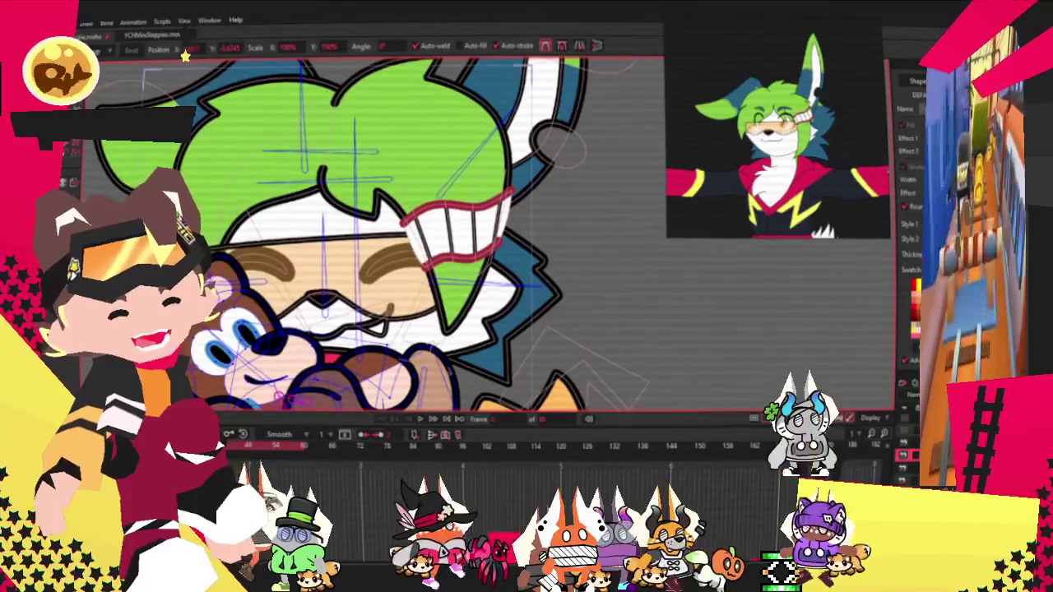
pyautogui.click(452, 222)
pyautogui.scroll(2, 381, 112)
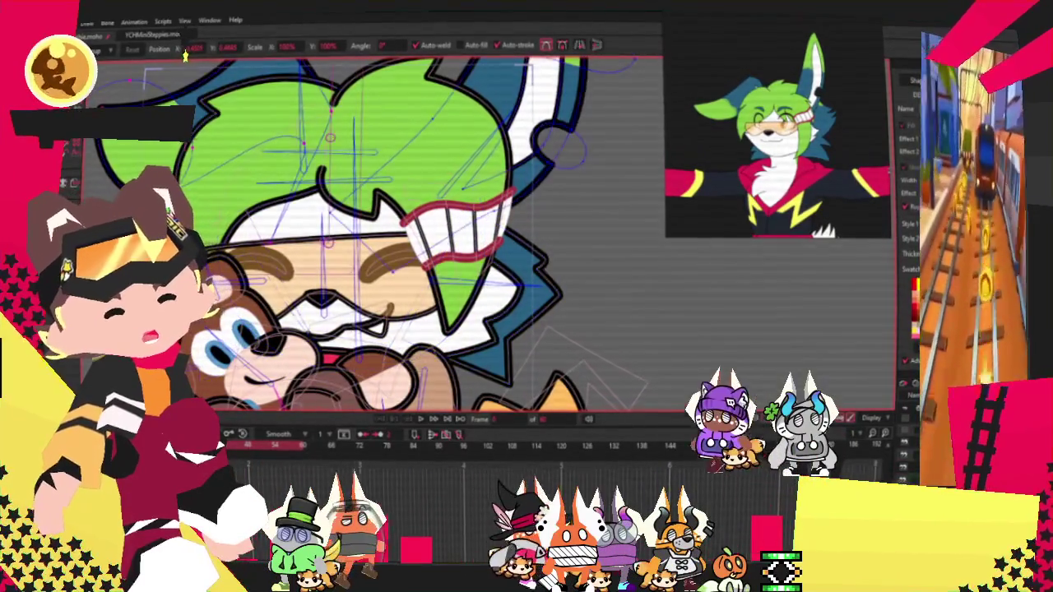
pyautogui.scroll(2, 381, 112)
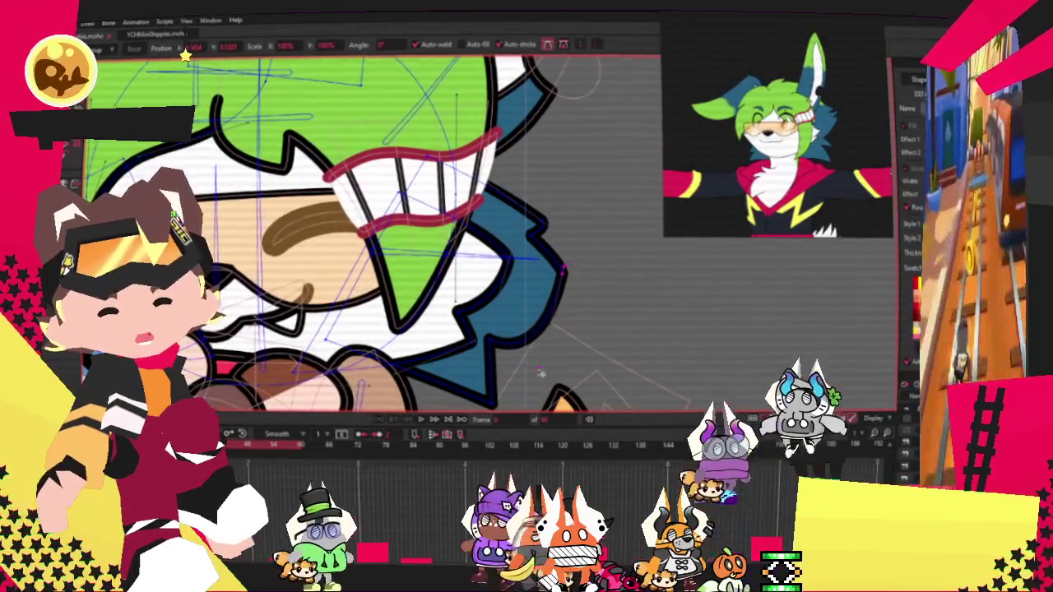
pyautogui.scroll(-1, 506, 374)
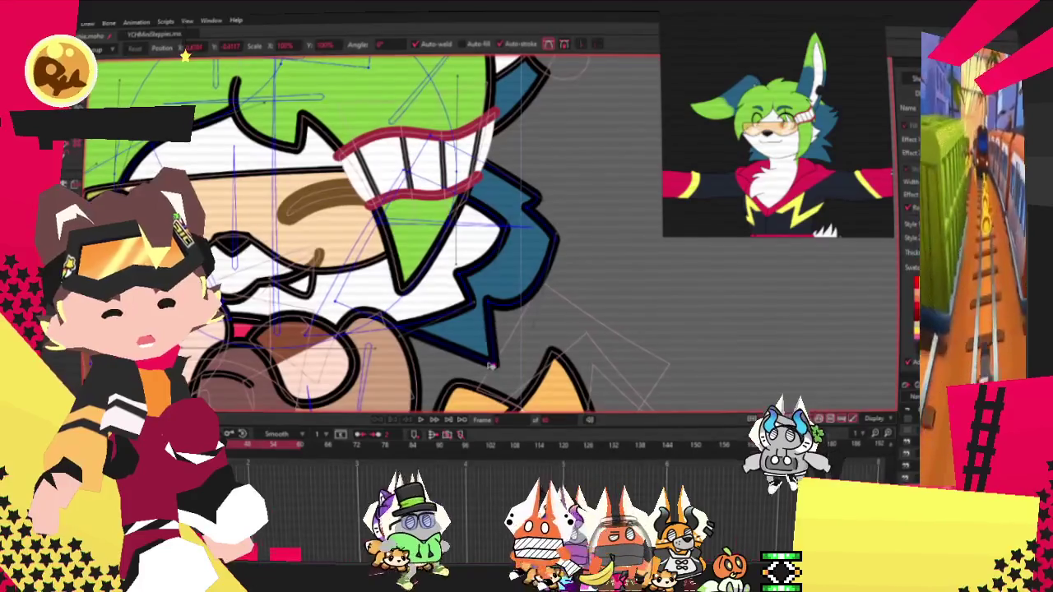
pyautogui.press('c')
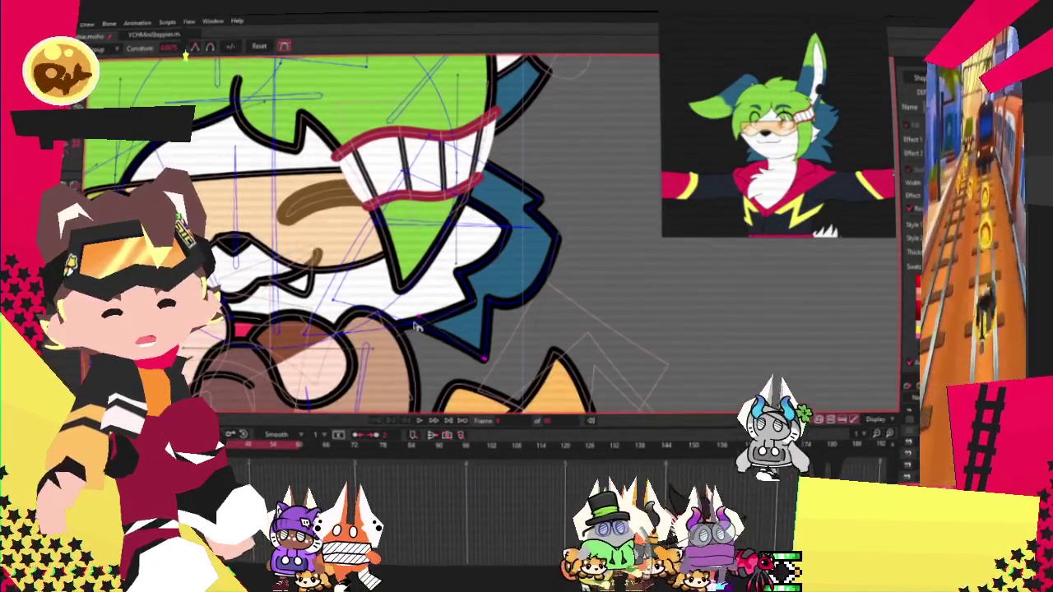
pyautogui.scroll(-5, 549, 264)
pyautogui.scroll(4, 550, 263)
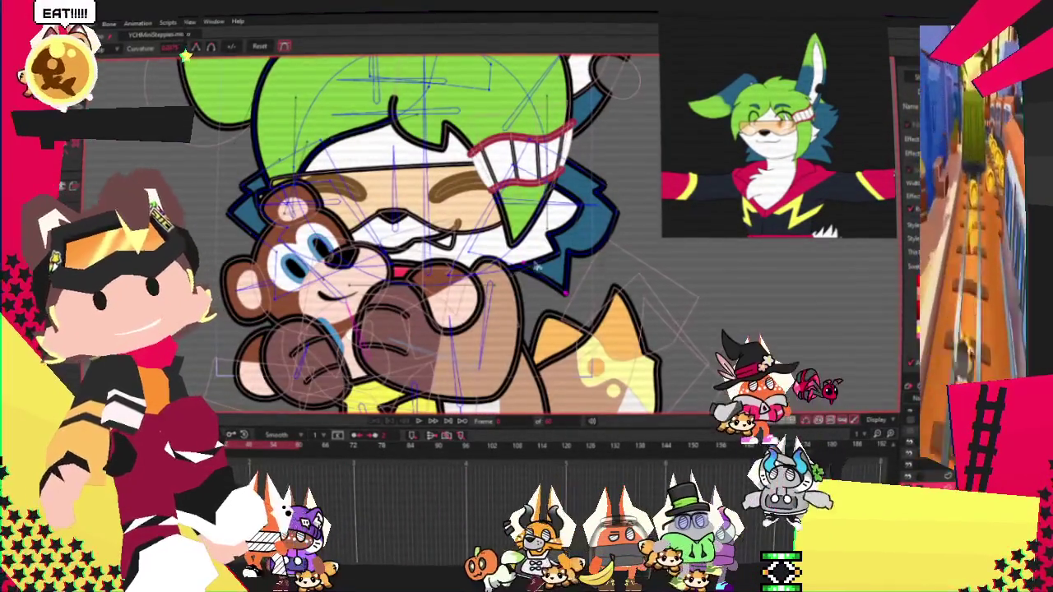
pyautogui.scroll(-3, 546, 243)
pyautogui.scroll(2, 545, 243)
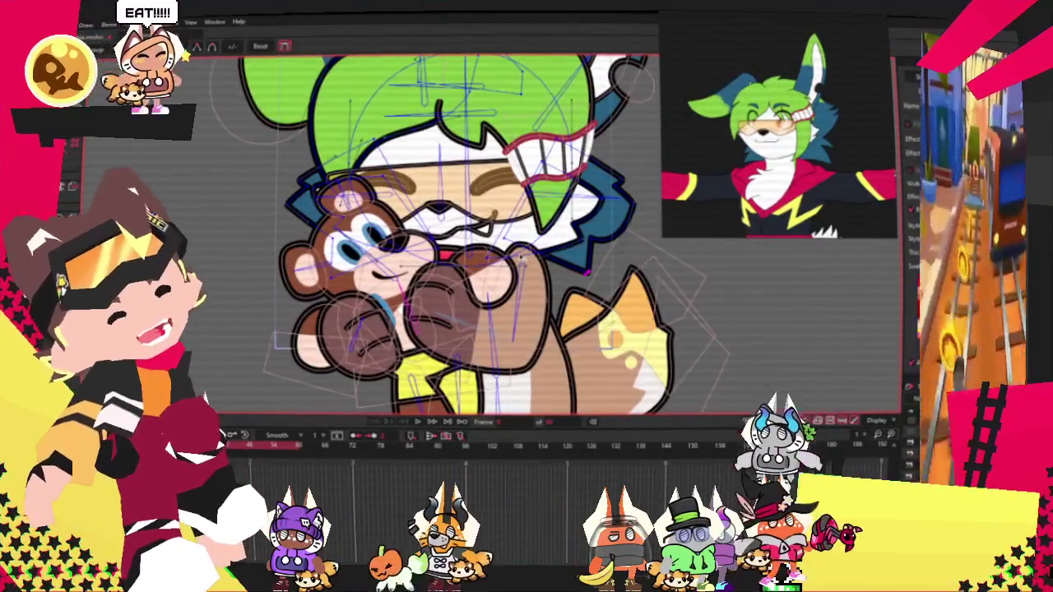
pyautogui.scroll(2, 449, 185)
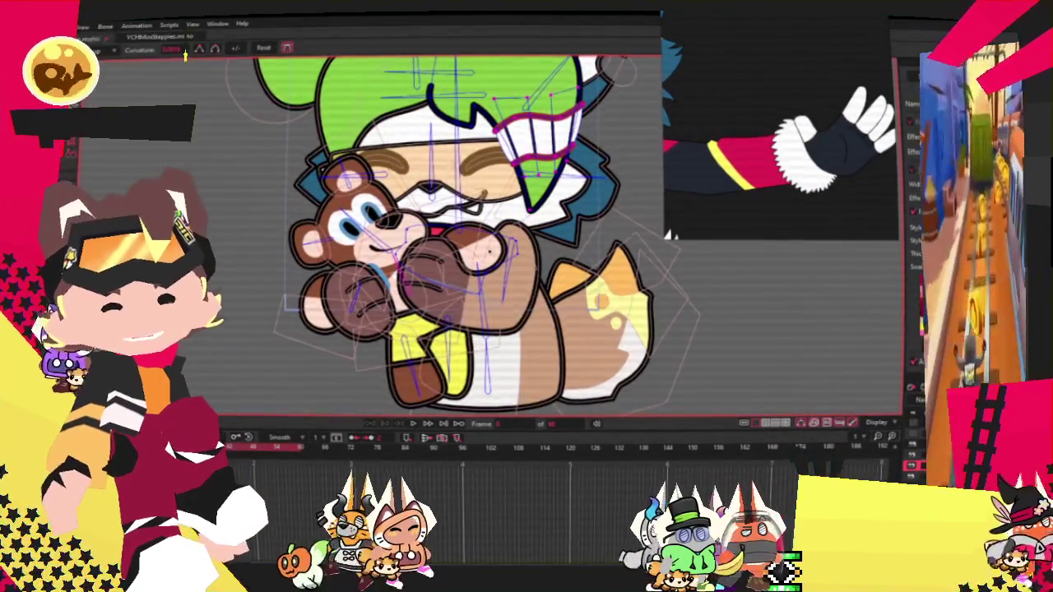
pyautogui.scroll(-3, 460, 230)
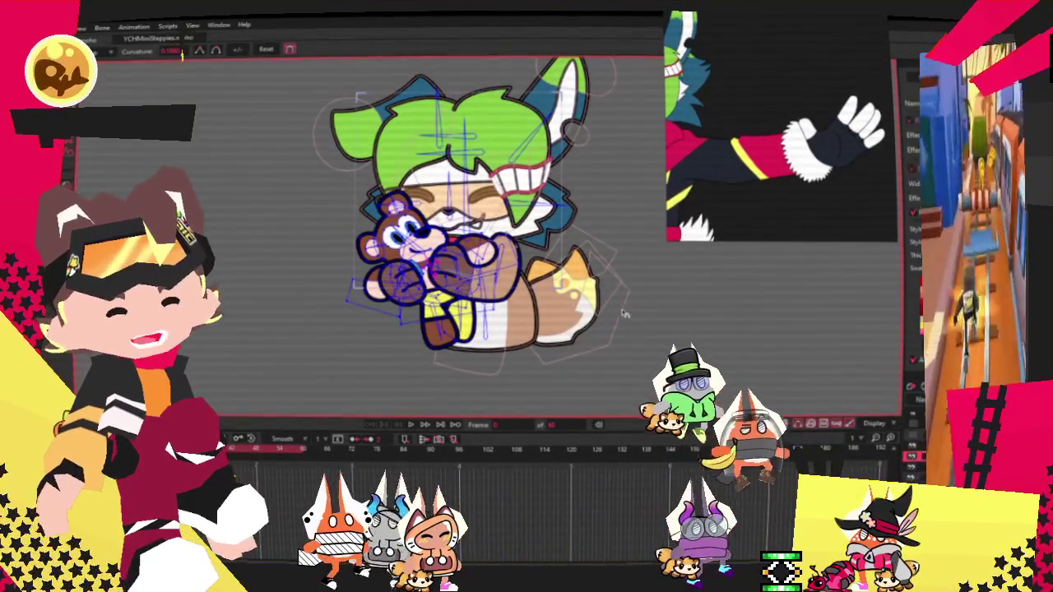
pyautogui.scroll(2, 461, 214)
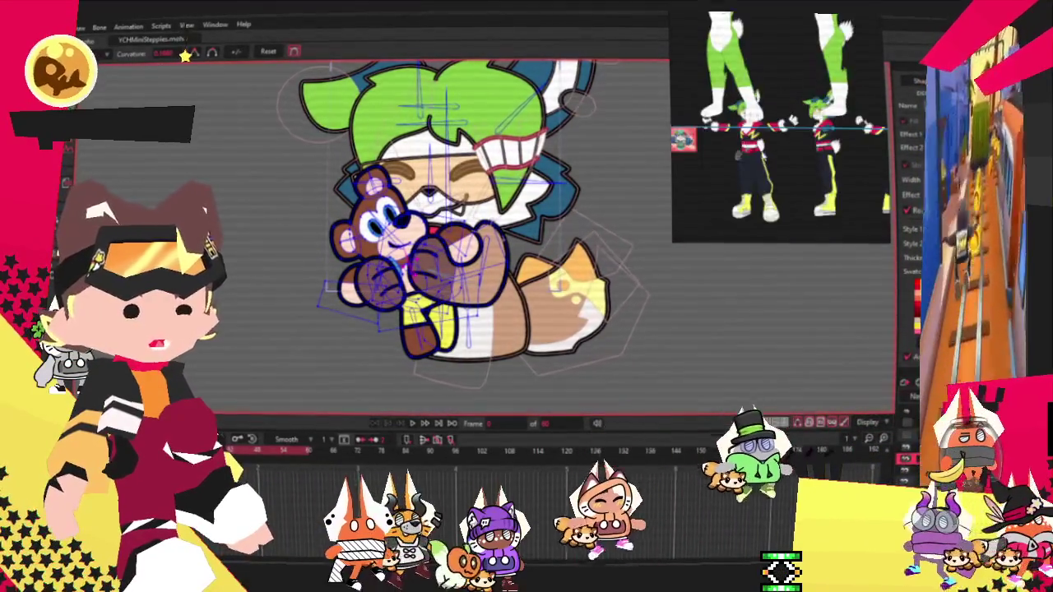
# Step: Select the green sleeve and blue square shapes around the bear's paw
pyautogui.scroll(2, 487, 207)
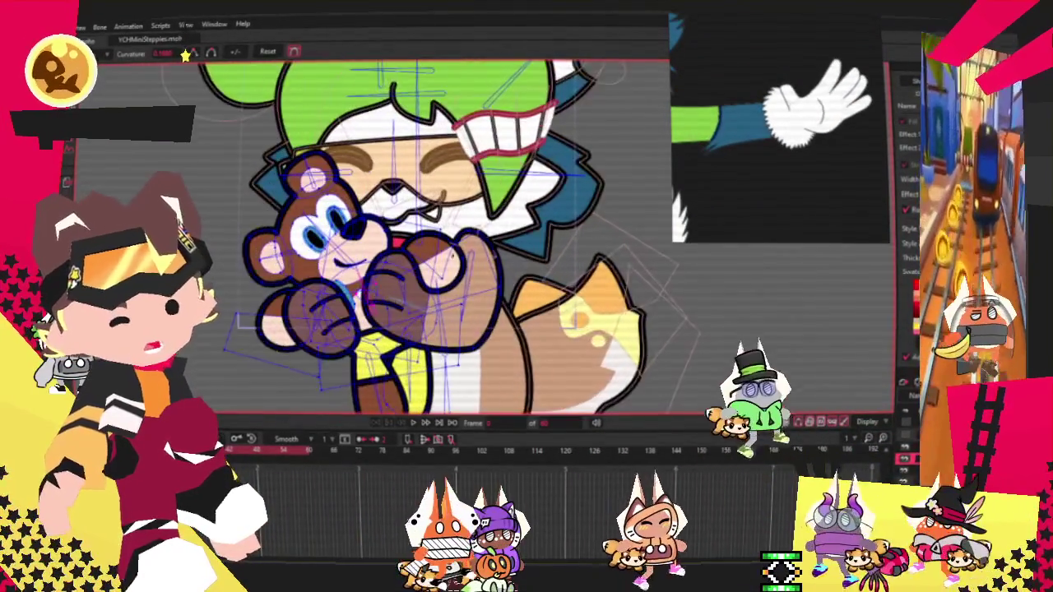
pyautogui.scroll(2, 415, 308)
pyautogui.press('g')
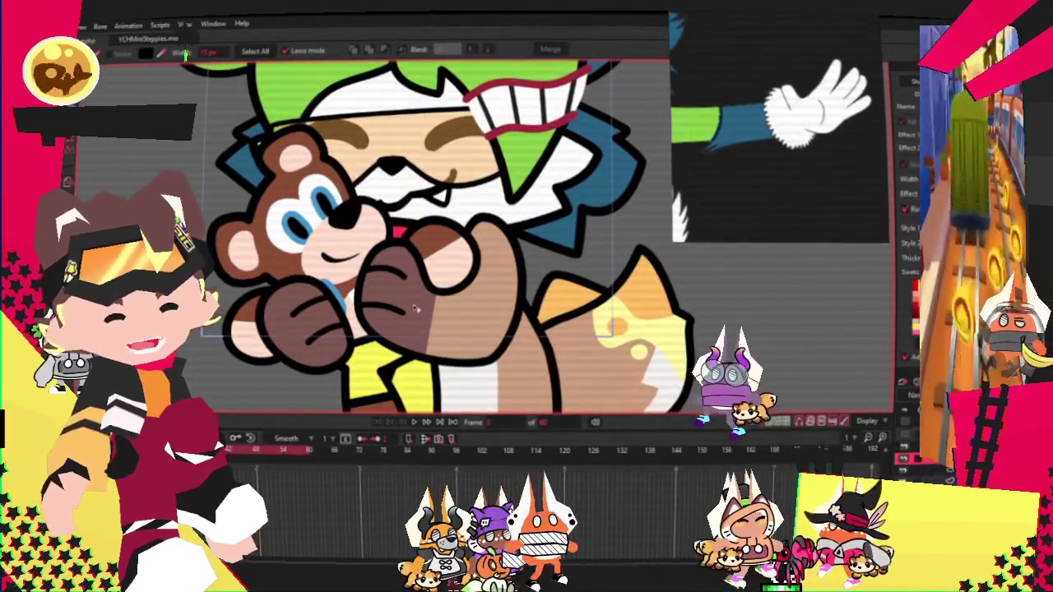
pyautogui.click(444, 263)
pyautogui.scroll(1, 327, 306)
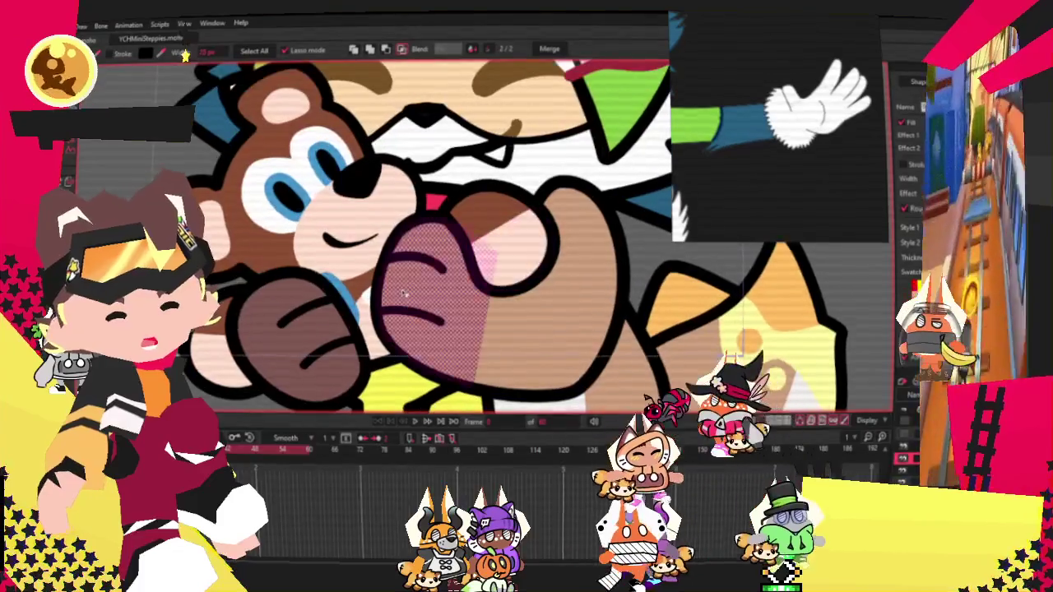
pyautogui.click(302, 335)
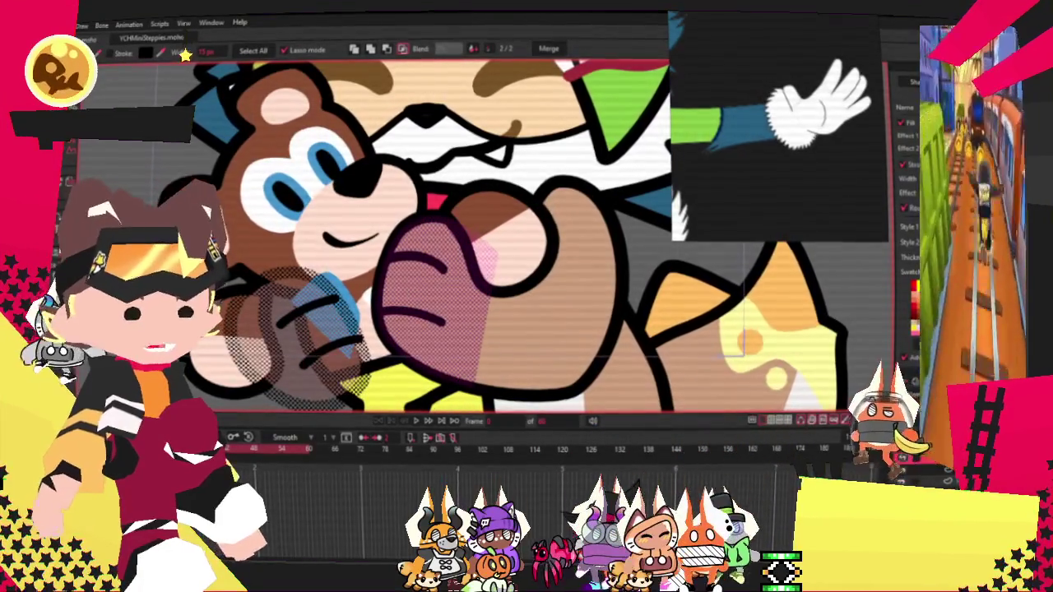
pyautogui.click(536, 330)
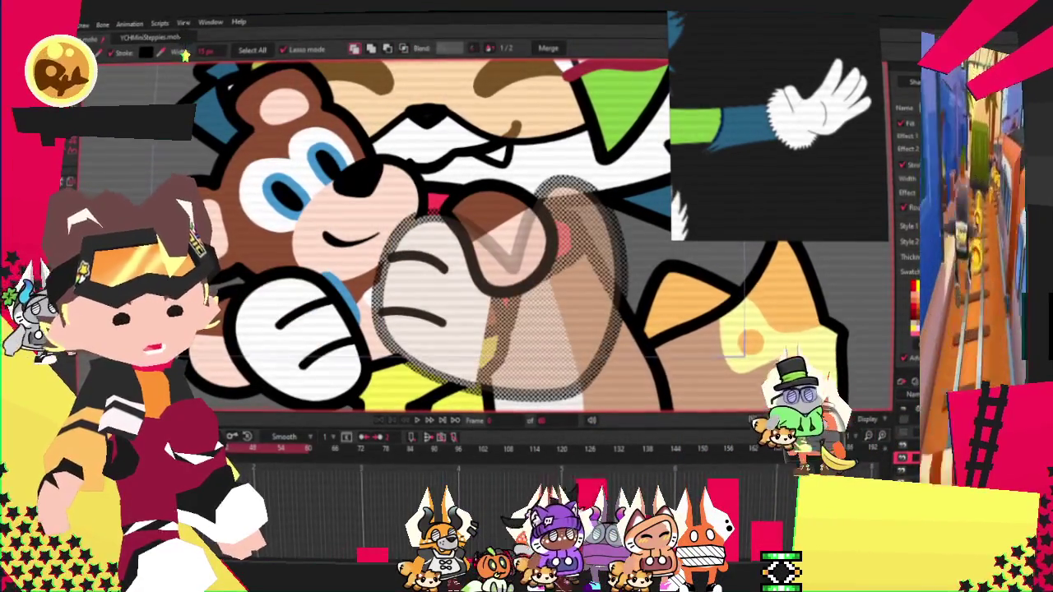
pyautogui.scroll(-2, 608, 308)
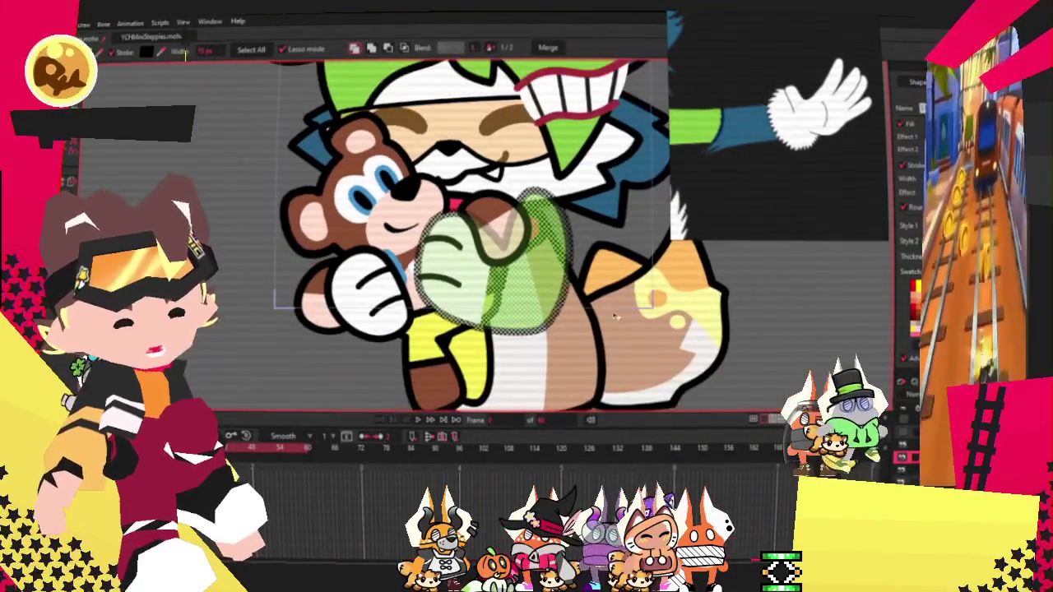
# Step: Clip the blue square into the green sleeve to form the cuff band
pyautogui.press('r')
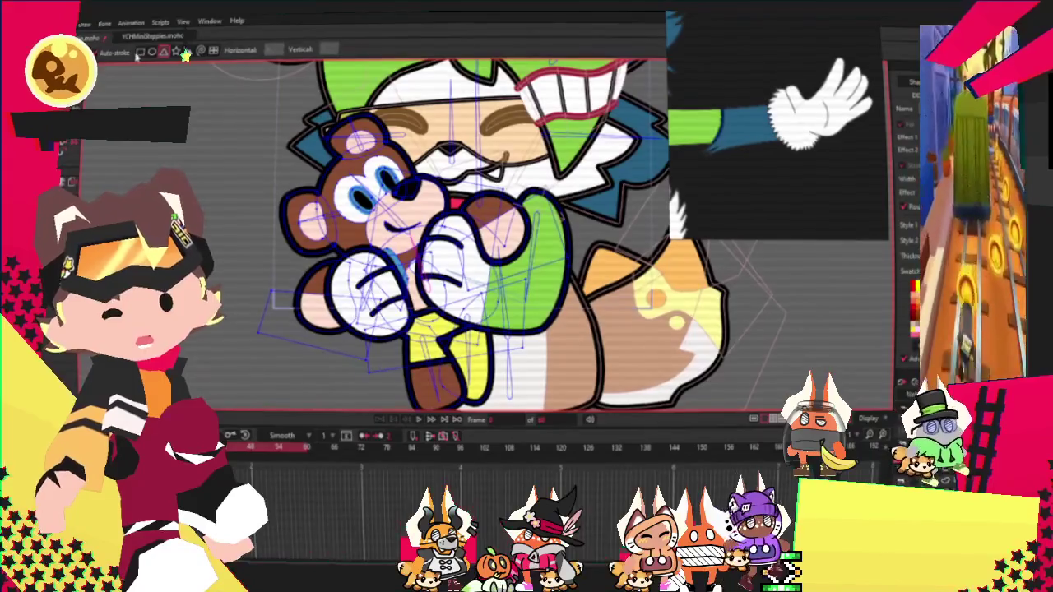
pyautogui.scroll(2, 476, 271)
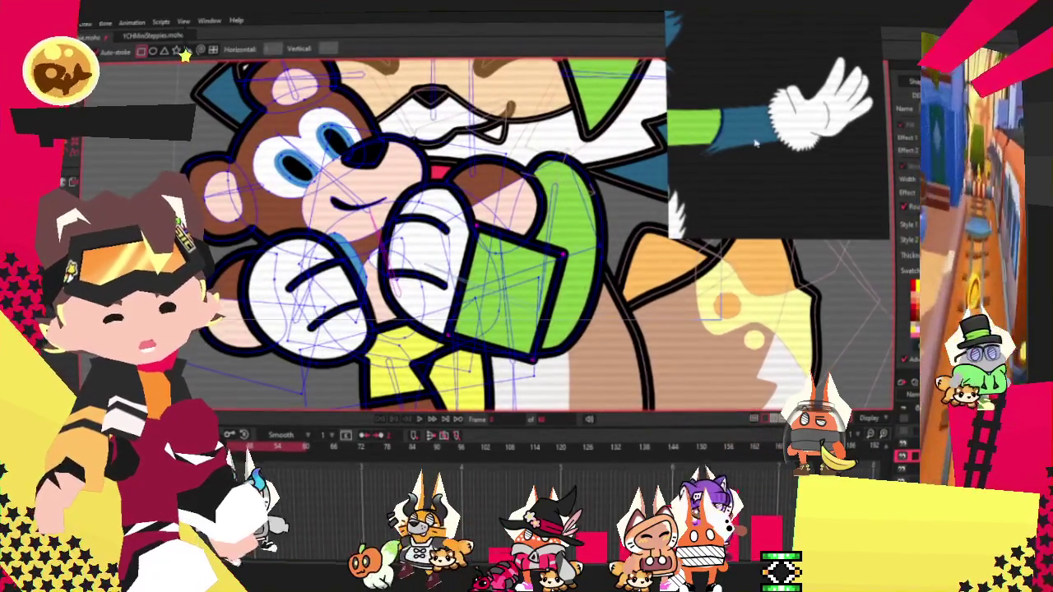
pyautogui.press('q')
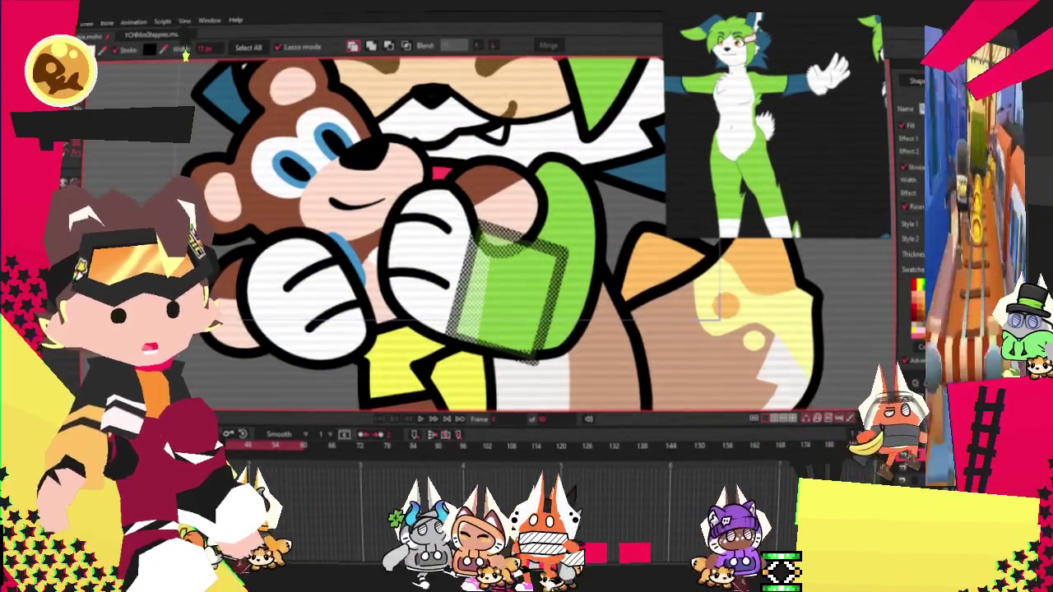
pyautogui.click(406, 45)
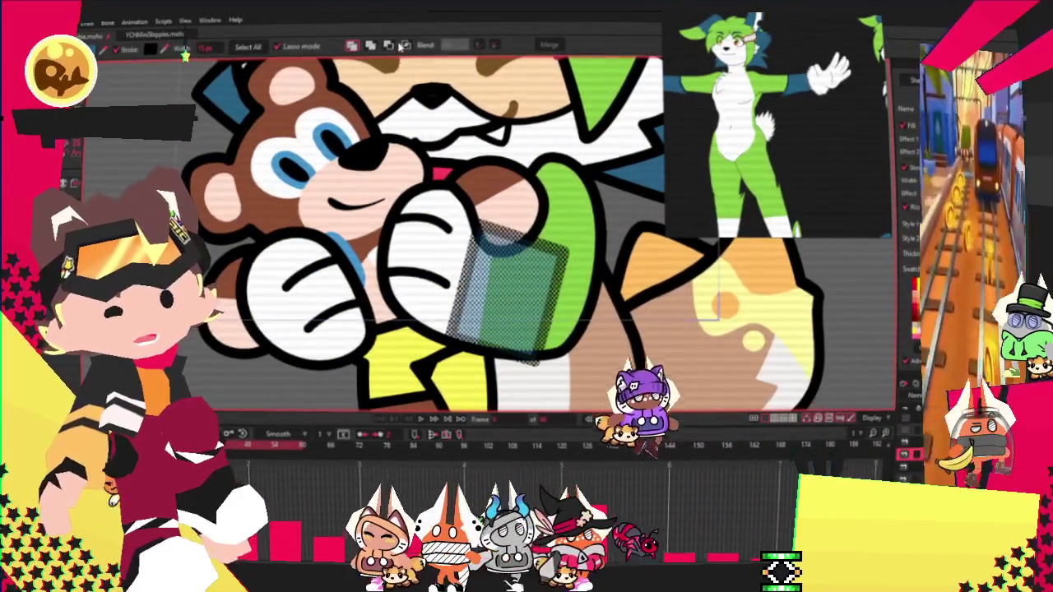
pyautogui.click(406, 45)
pyautogui.scroll(-3, 440, 174)
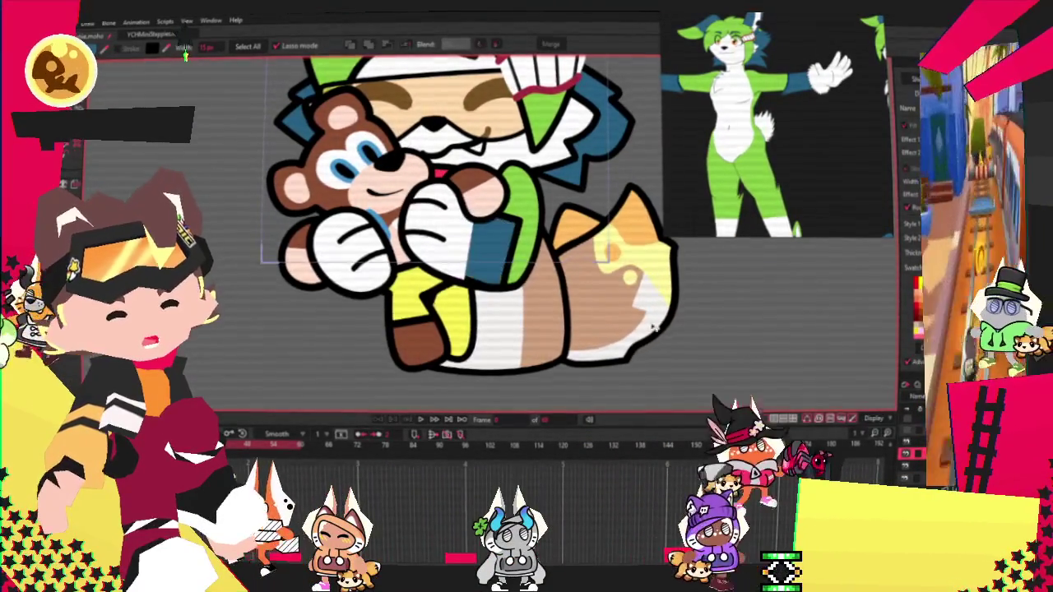
# Step: Zoom in on the sleeve and select its points with Select Points
pyautogui.scroll(5, 512, 257)
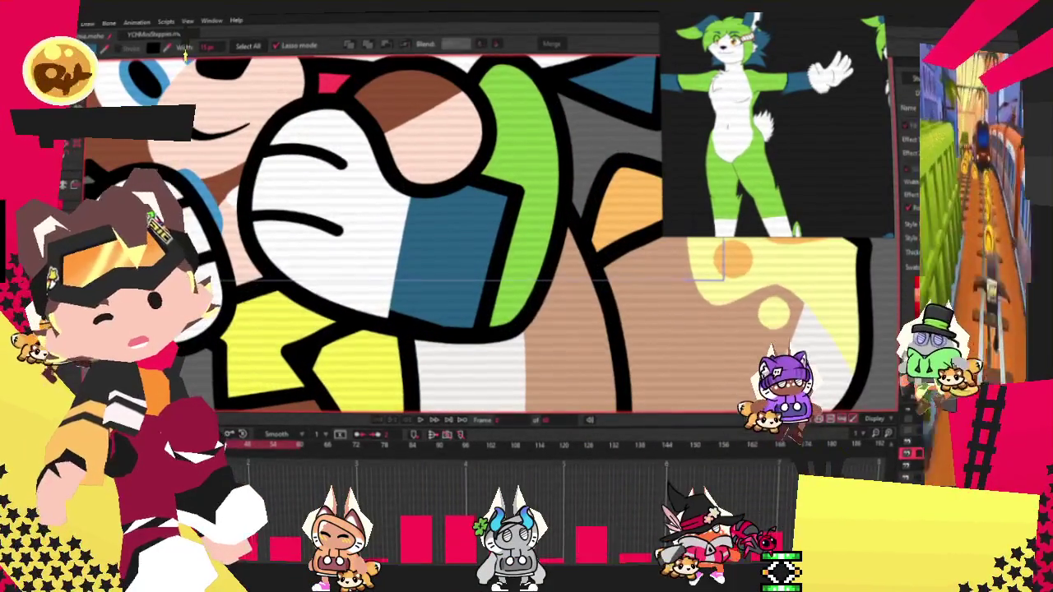
pyautogui.press('t')
pyautogui.scroll(2, 370, 313)
pyautogui.scroll(2, 376, 305)
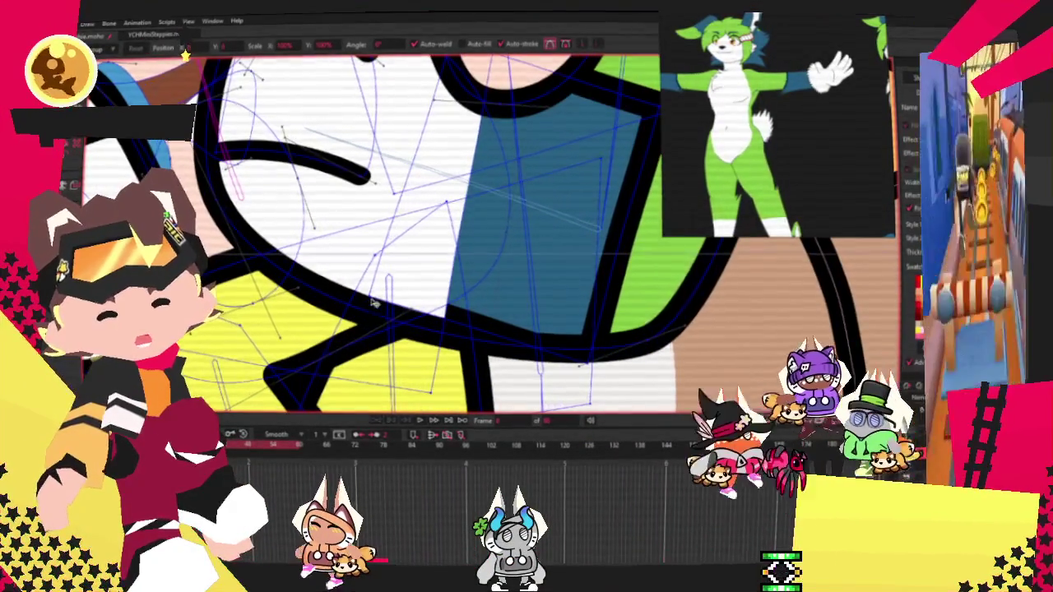
pyautogui.press('b')
pyautogui.scroll(-2, 366, 334)
pyautogui.scroll(-2, 366, 333)
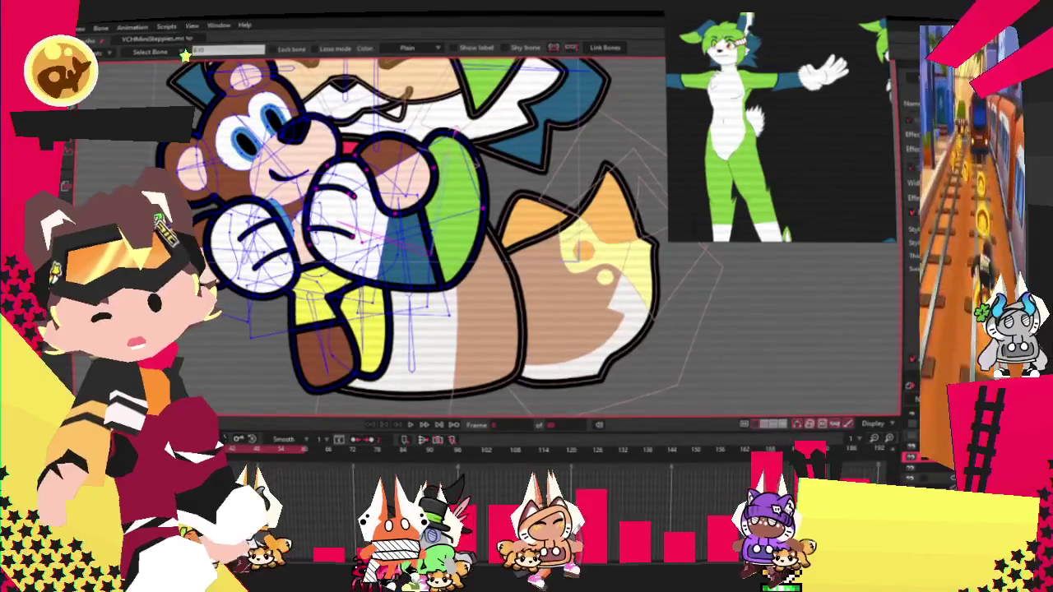
pyautogui.scroll(-1, 366, 333)
pyautogui.press('g')
pyautogui.scroll(2, 399, 222)
pyautogui.scroll(2, 398, 222)
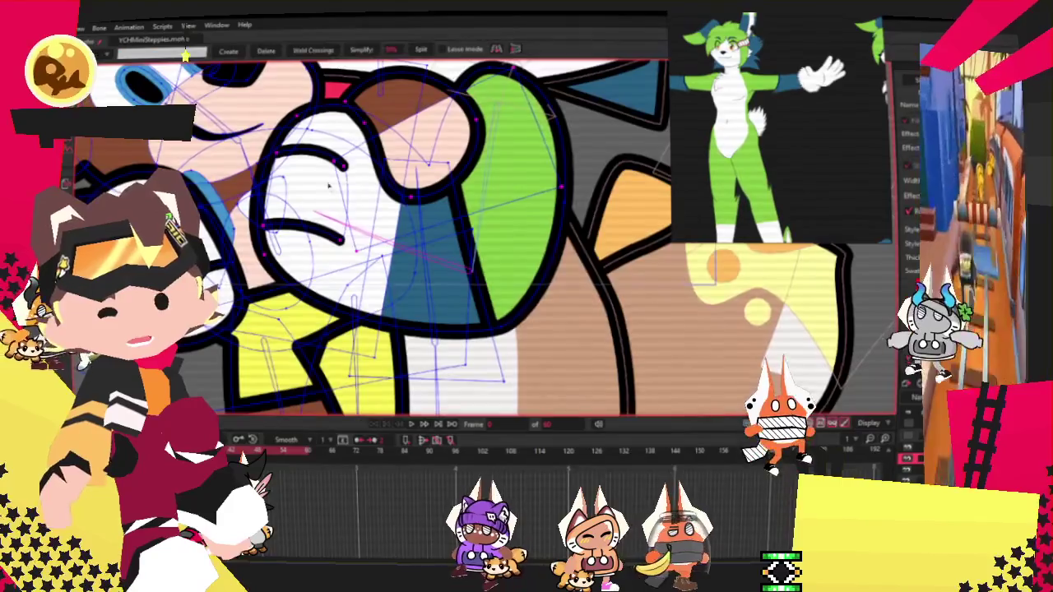
pyautogui.scroll(2, 403, 222)
pyautogui.scroll(-3, 411, 230)
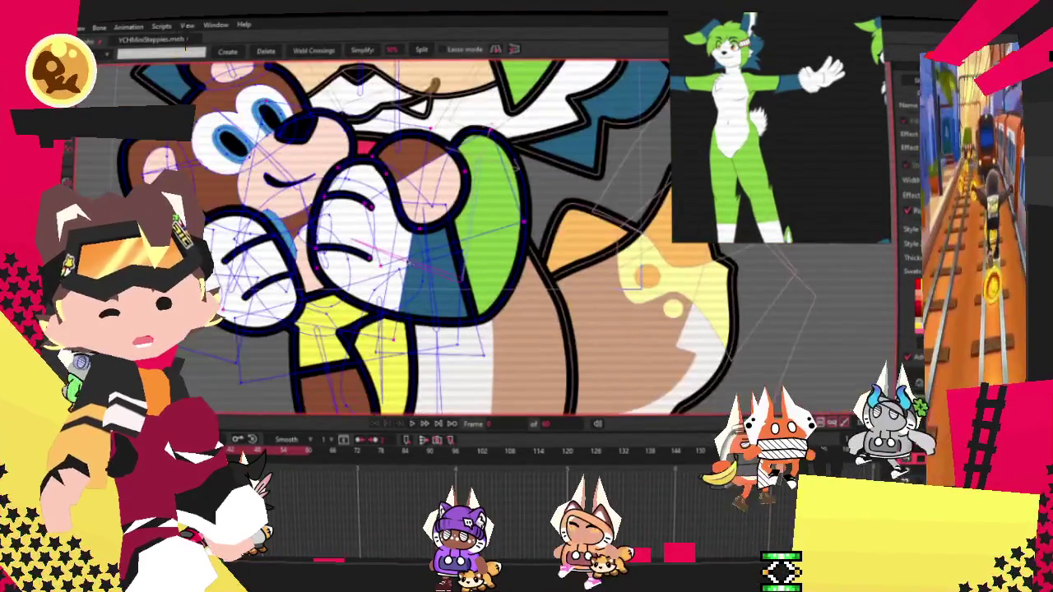
# Step: Bind the selected sleeve points to the arm bone
pyautogui.press('i')
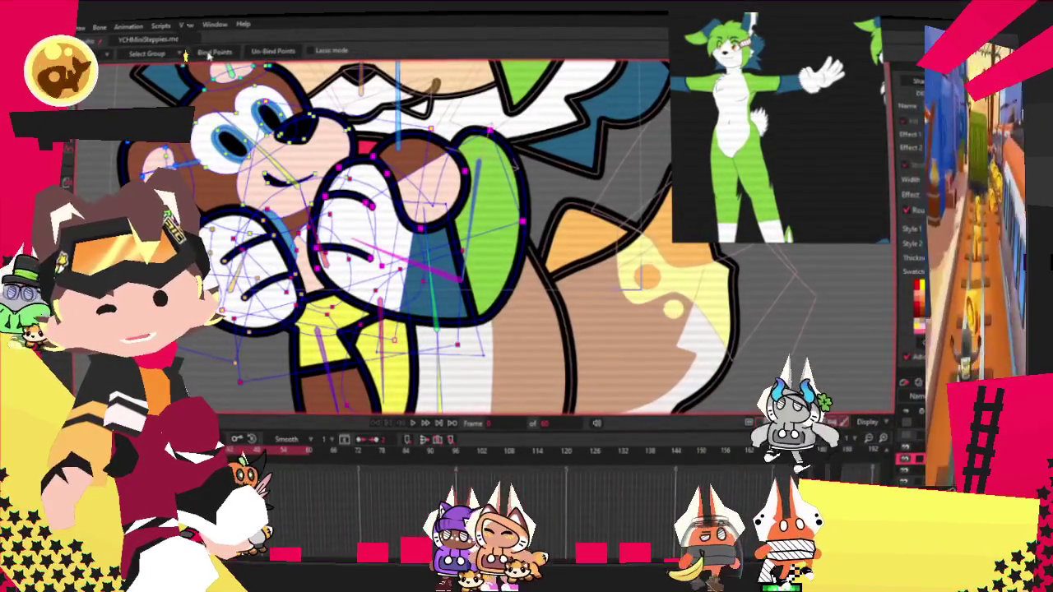
pyautogui.scroll(-2, 428, 338)
pyautogui.scroll(-2, 427, 337)
pyautogui.scroll(-2, 428, 337)
pyautogui.press('g')
pyautogui.scroll(1, 421, 390)
pyautogui.scroll(-3, 421, 390)
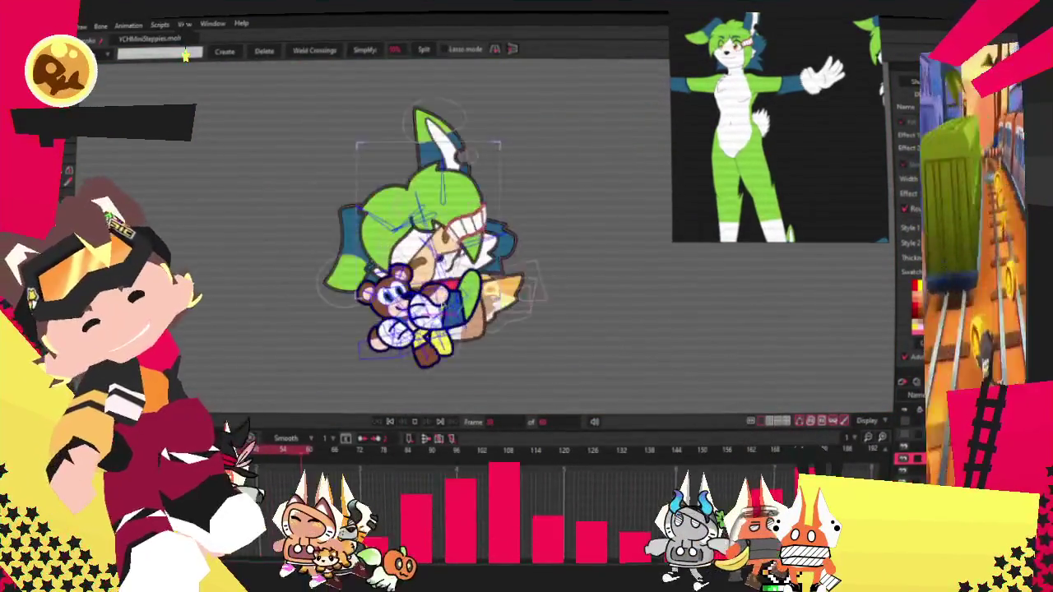
pyautogui.scroll(4, 421, 390)
pyautogui.scroll(1, 421, 390)
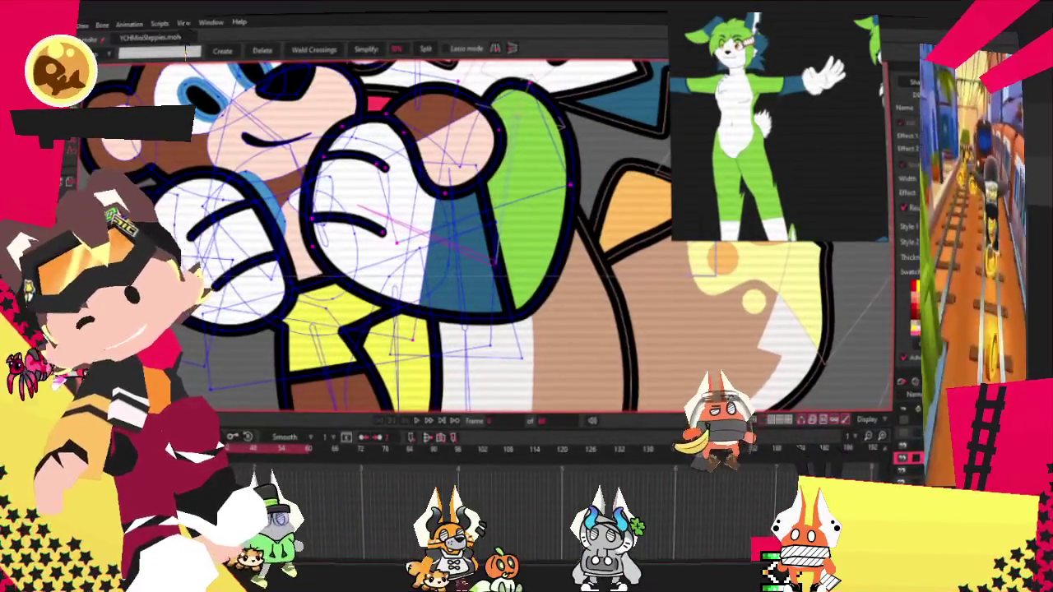
# Step: Check the bound sleeve and blue cuff with Transform Points at several zoom levels
pyautogui.press('t')
pyautogui.scroll(2, 478, 168)
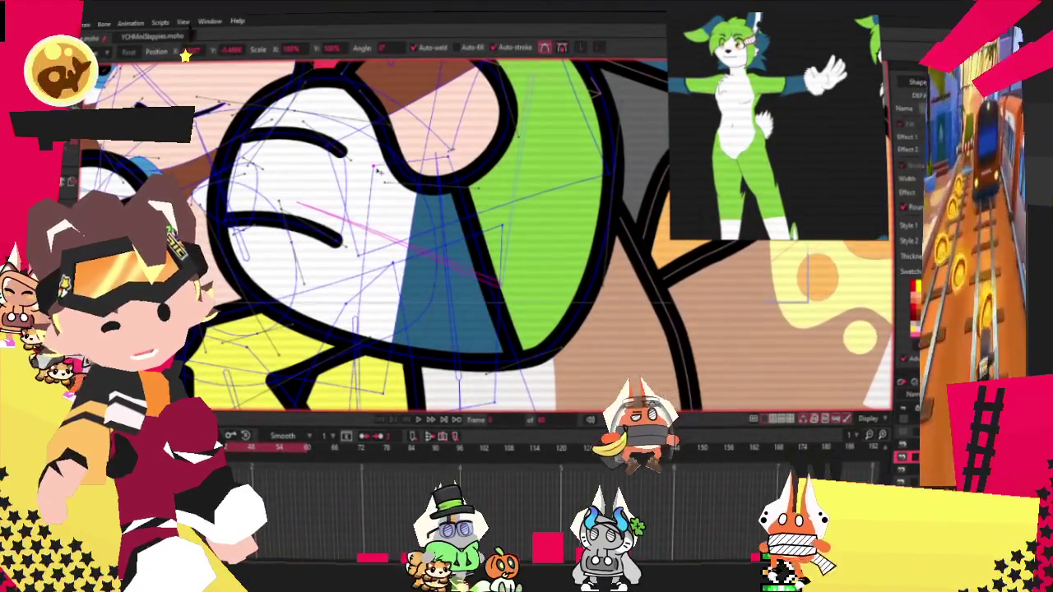
pyautogui.scroll(-2, 531, 210)
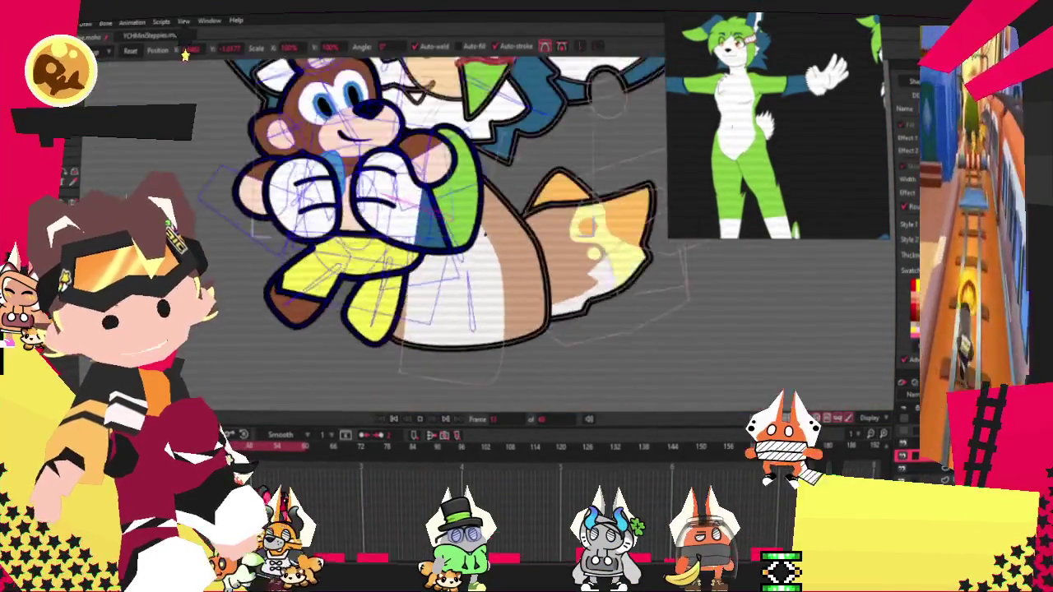
pyautogui.scroll(-3, 456, 247)
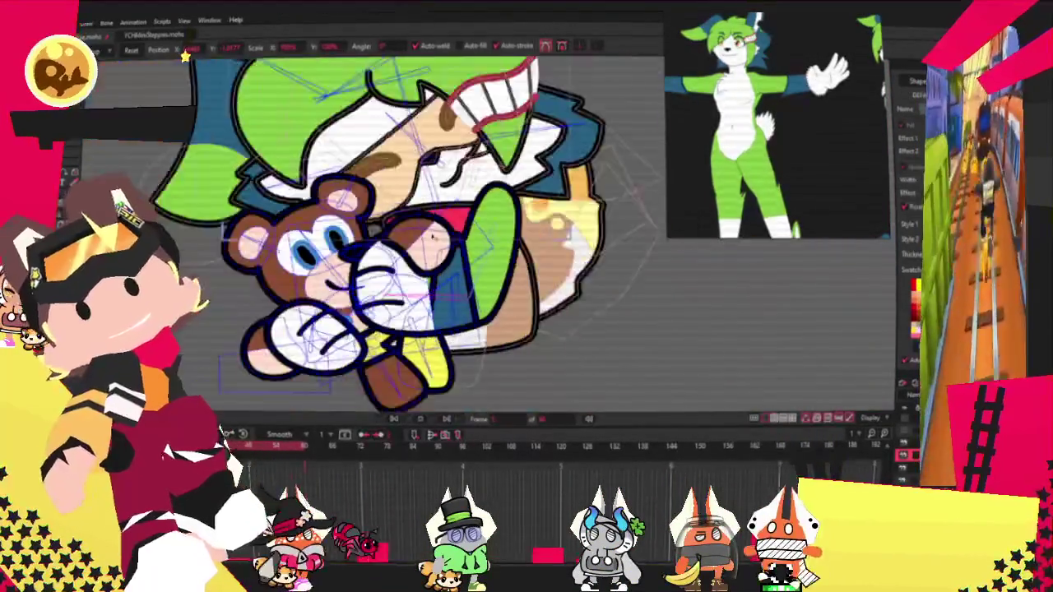
pyautogui.scroll(-2, 417, 397)
pyautogui.scroll(2, 506, 163)
pyautogui.scroll(2, 507, 163)
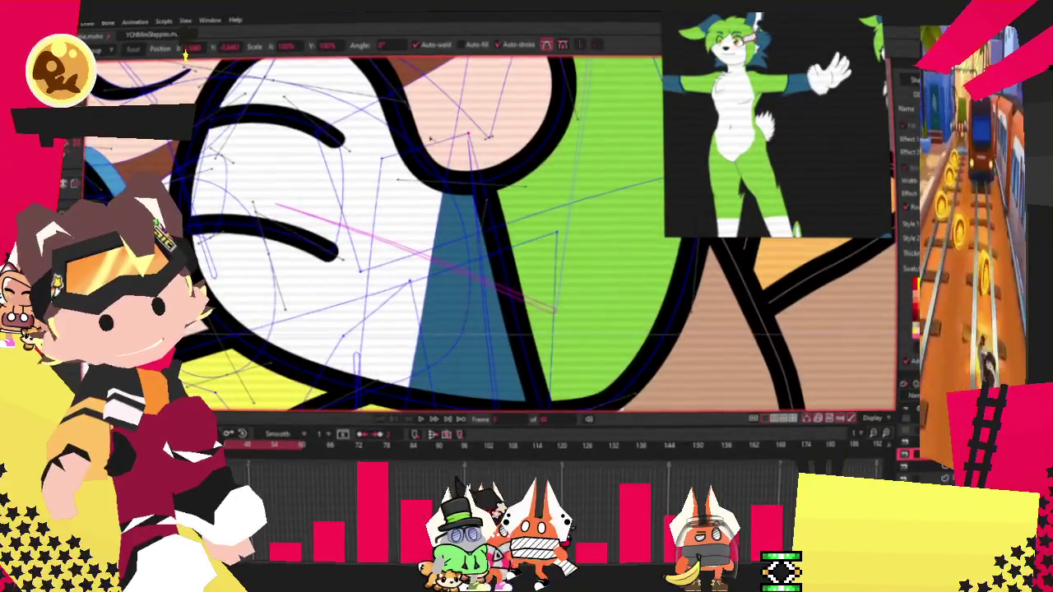
pyautogui.scroll(-2, 403, 296)
pyautogui.scroll(-2, 398, 278)
pyautogui.scroll(-2, 396, 278)
pyautogui.scroll(2, 397, 278)
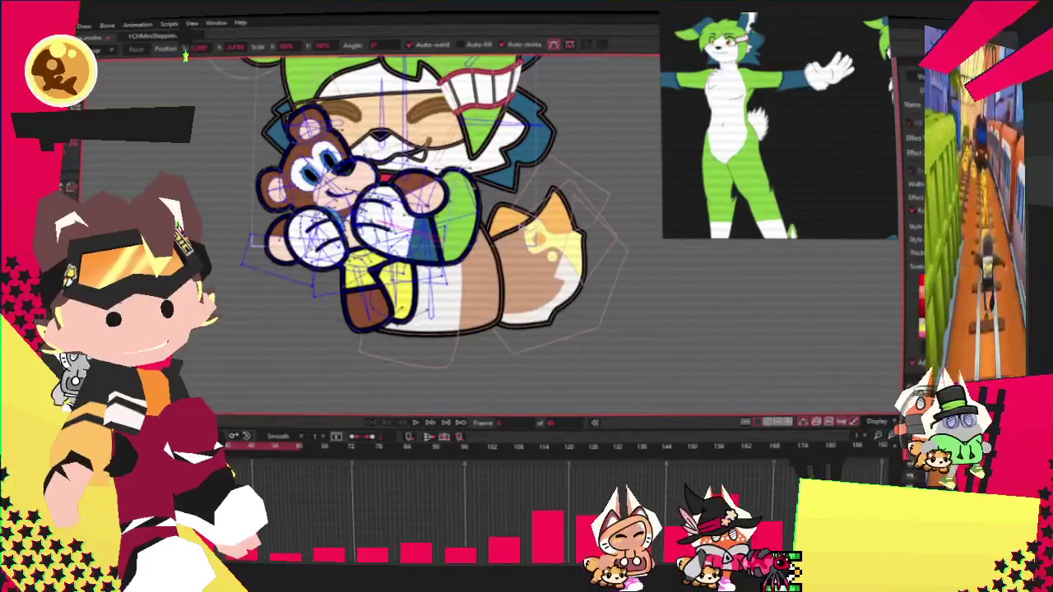
pyautogui.press('g')
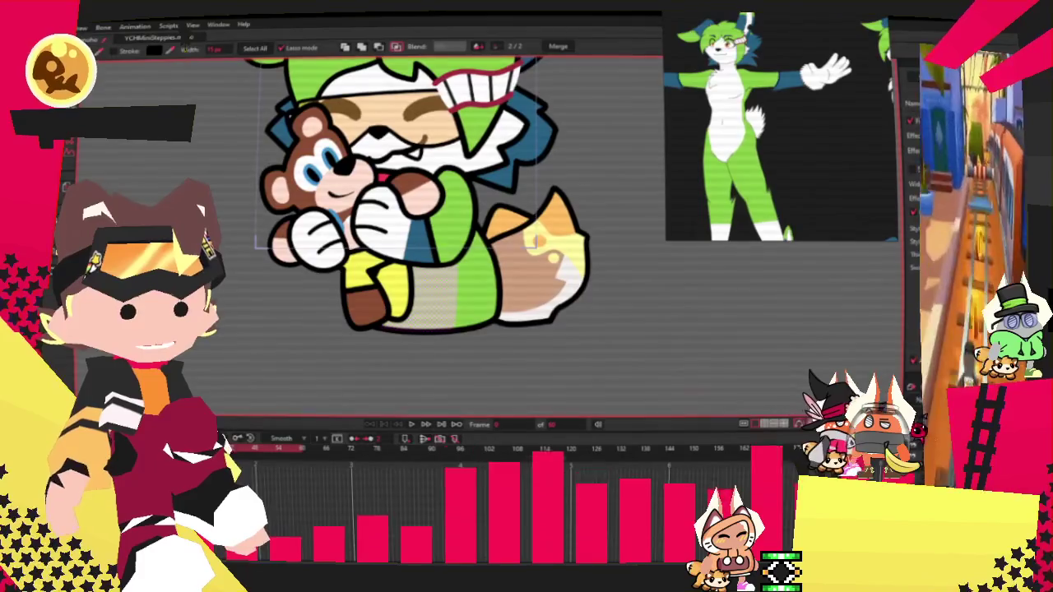
# Step: Zoom to the tail and recolour the tail shape white
pyautogui.scroll(-2, 791, 162)
pyautogui.scroll(-2, 792, 161)
pyautogui.scroll(-2, 792, 161)
pyautogui.scroll(4, 792, 161)
pyautogui.scroll(2, 792, 162)
pyautogui.scroll(-2, 792, 162)
pyautogui.scroll(2, 792, 161)
pyautogui.scroll(3, 792, 161)
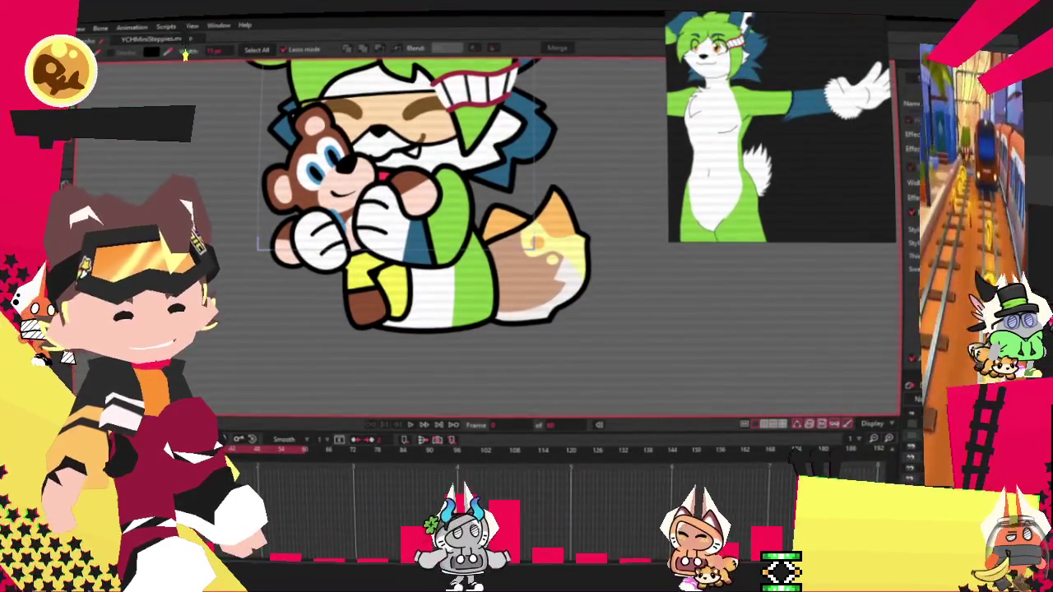
pyautogui.scroll(3, 526, 267)
pyautogui.click(497, 272)
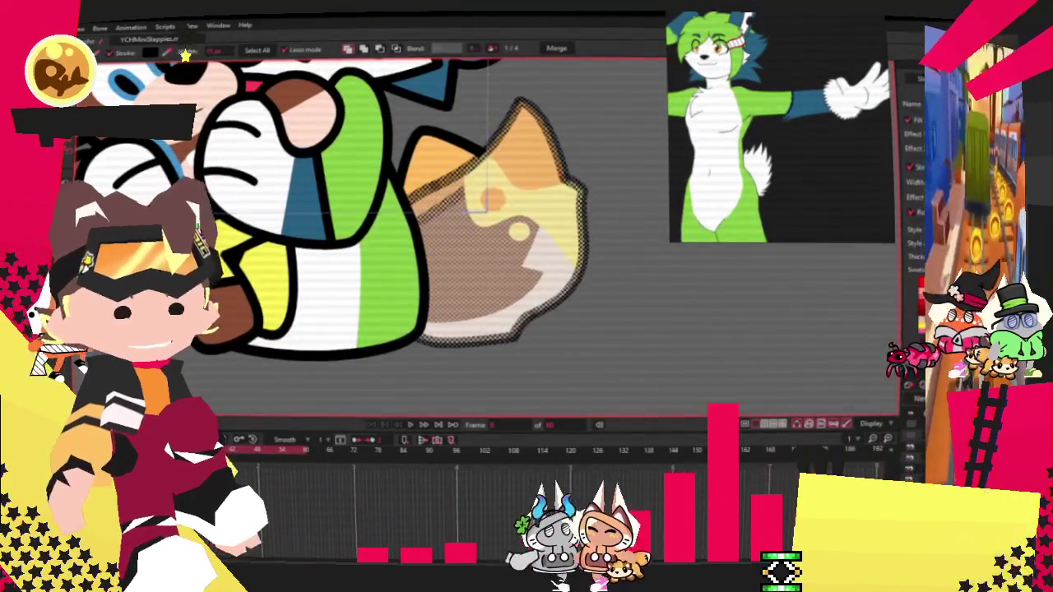
pyautogui.click(625, 308)
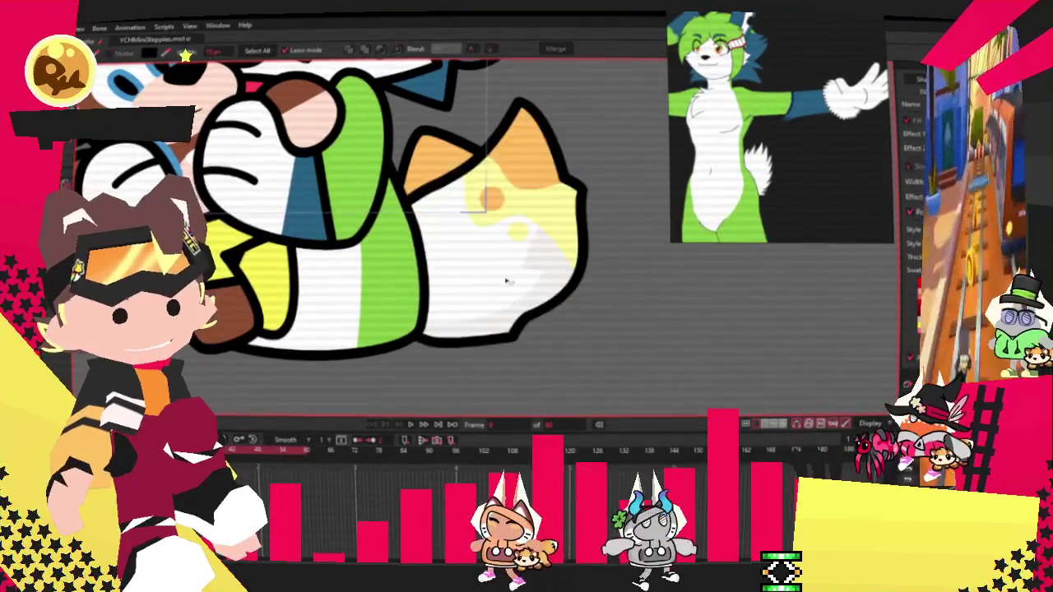
# Step: Delete the tail's orange tip and yellow spot points
pyautogui.press('g')
pyautogui.scroll(2, 554, 209)
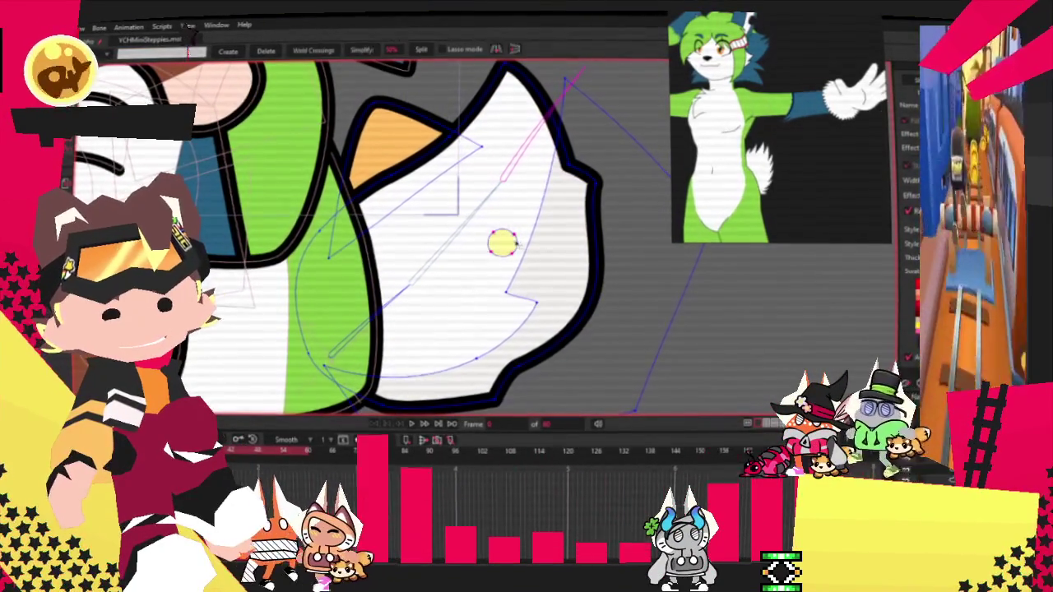
pyautogui.press('Delete')
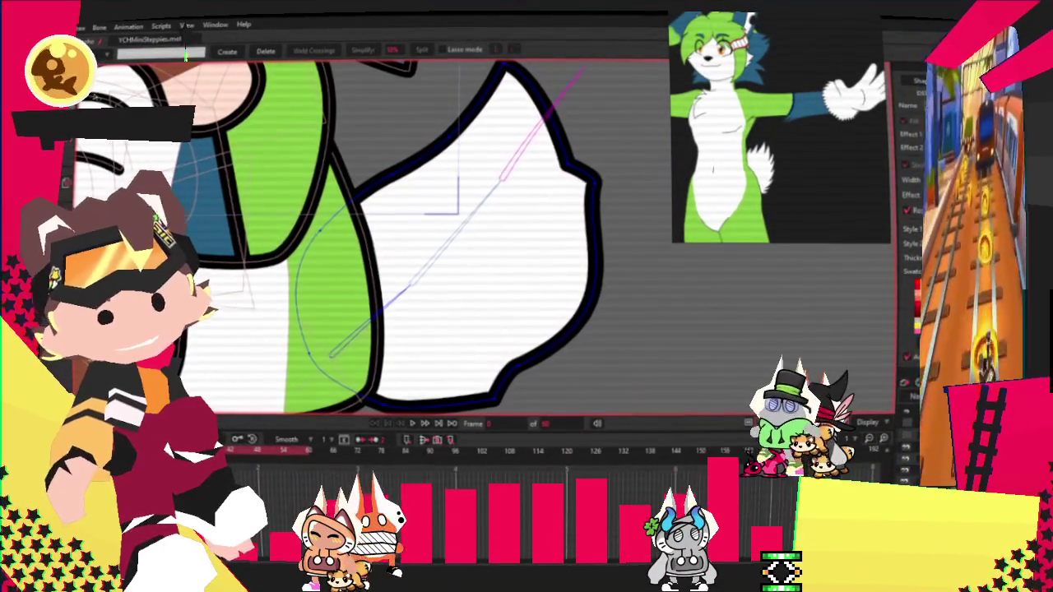
# Step: Pull the tail's top point down and left into a fluffy point, undoing the lower-edge change
pyautogui.press('t')
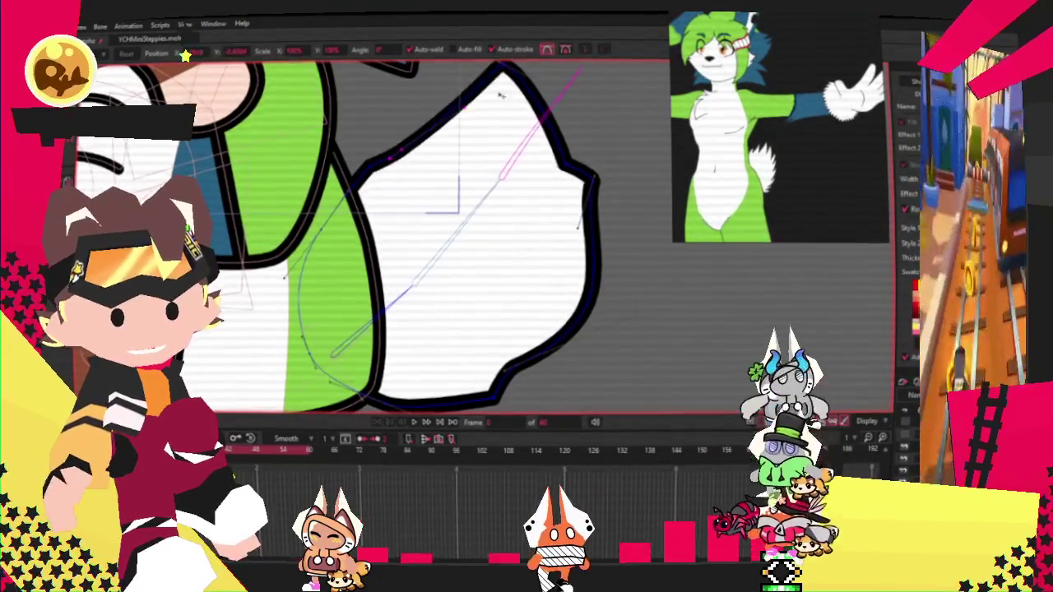
pyautogui.moveTo(387, 146)
pyautogui.mouseDown()
pyautogui.moveTo(539, 180)
pyautogui.moveTo(533, 189)
pyautogui.mouseUp()
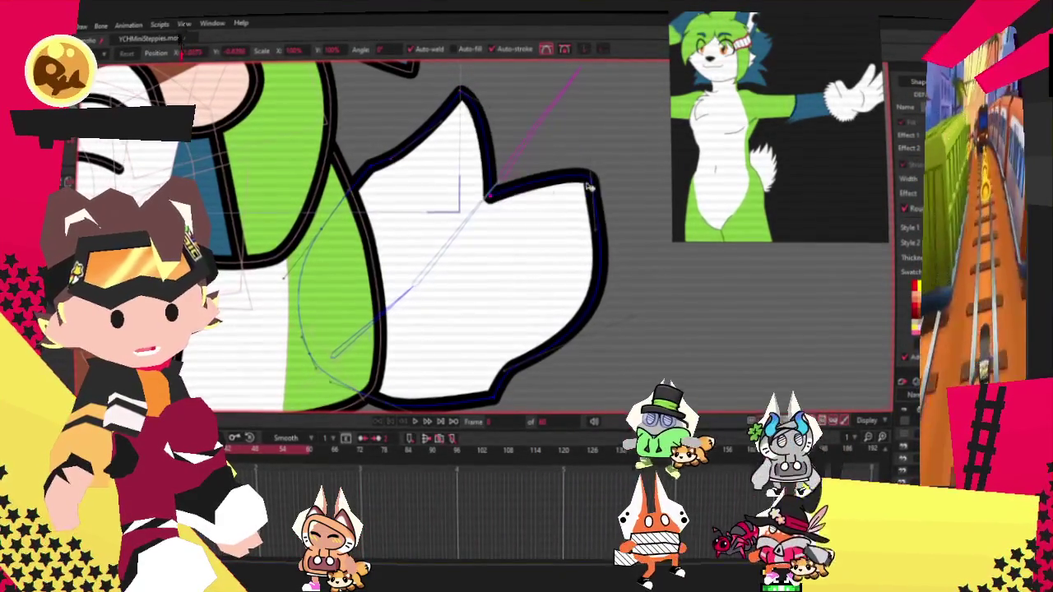
pyautogui.moveTo(529, 376); pyautogui.dragTo(444, 396)
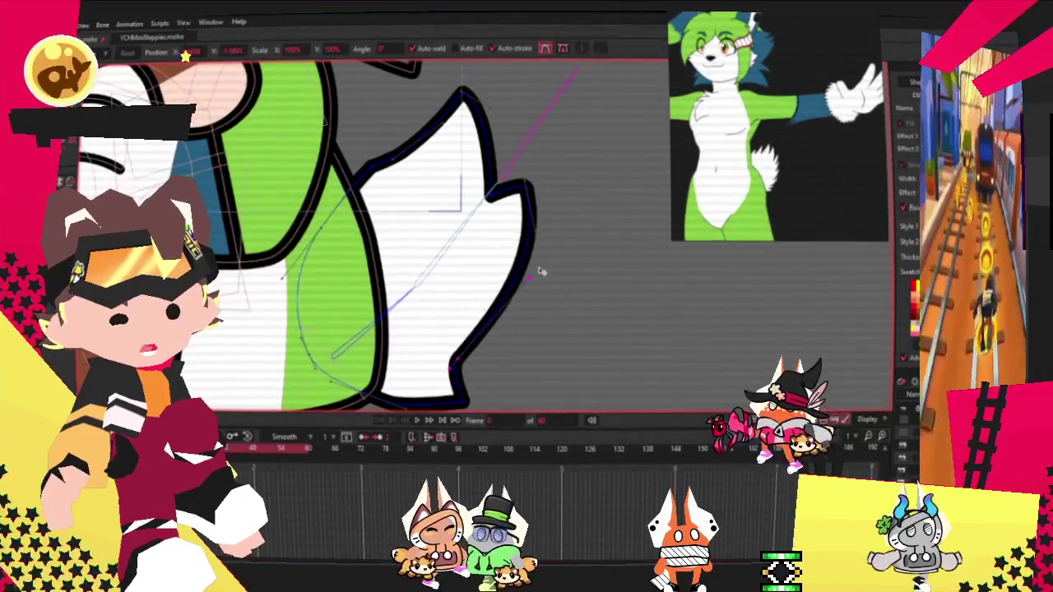
pyautogui.hotkey('ctrl', 'z')
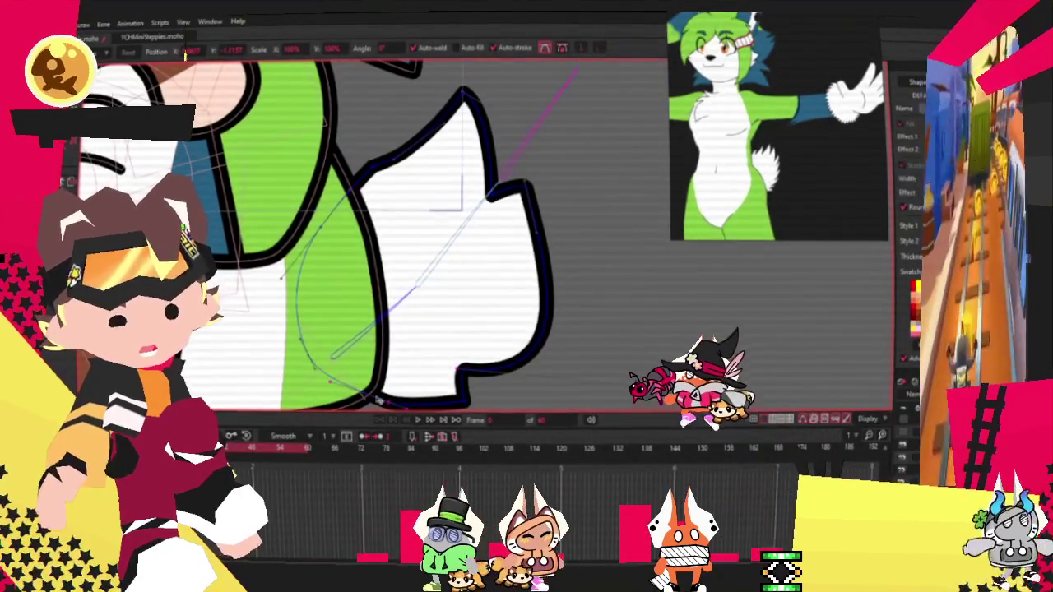
pyautogui.scroll(-1, 452, 256)
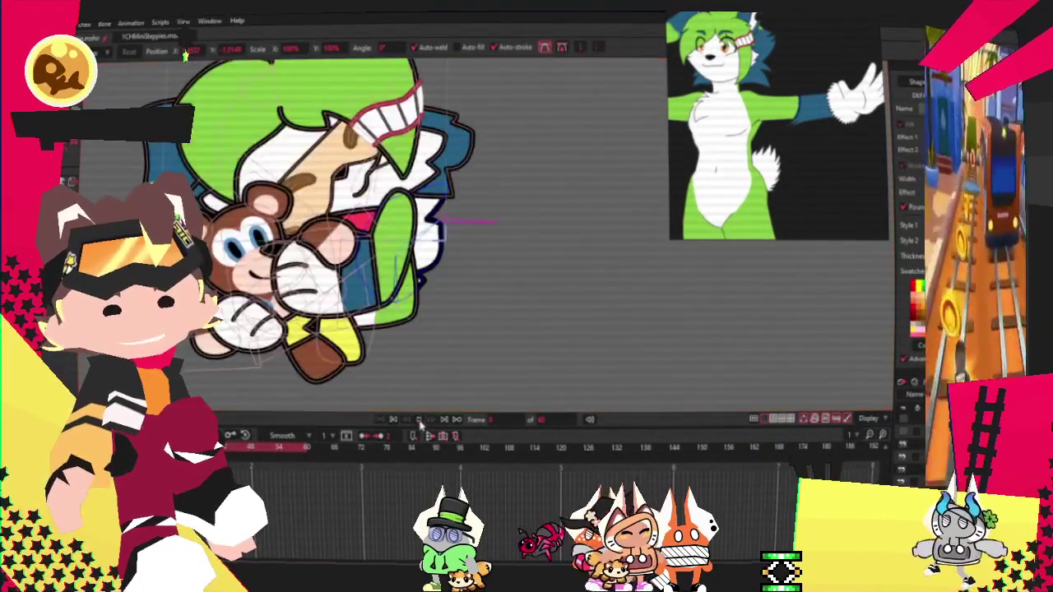
# Step: Play the animation, pause to inspect the white tail, then play it again
pyautogui.click(419, 420)
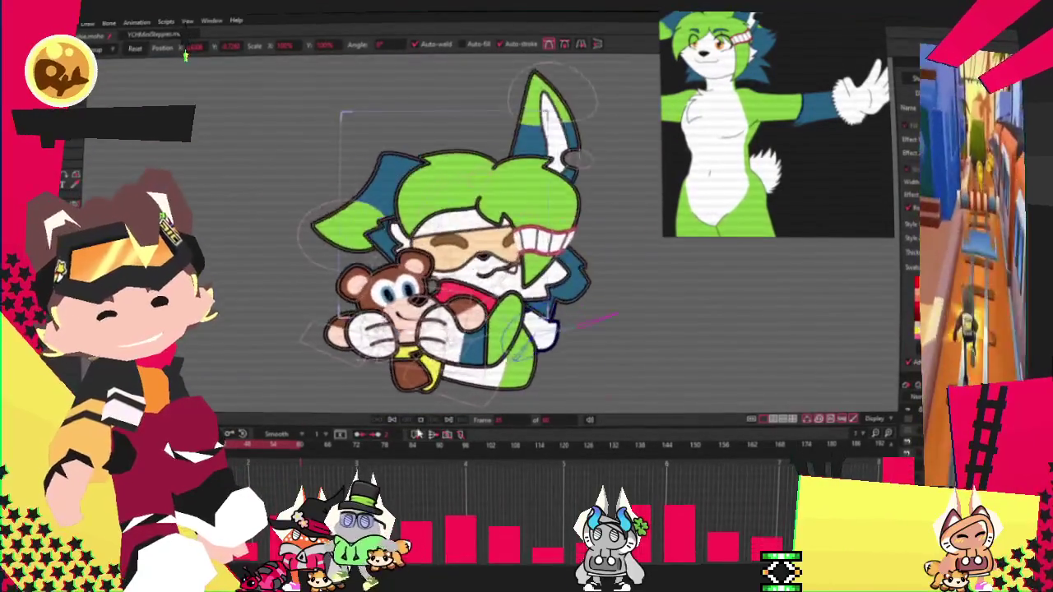
pyautogui.click(393, 420)
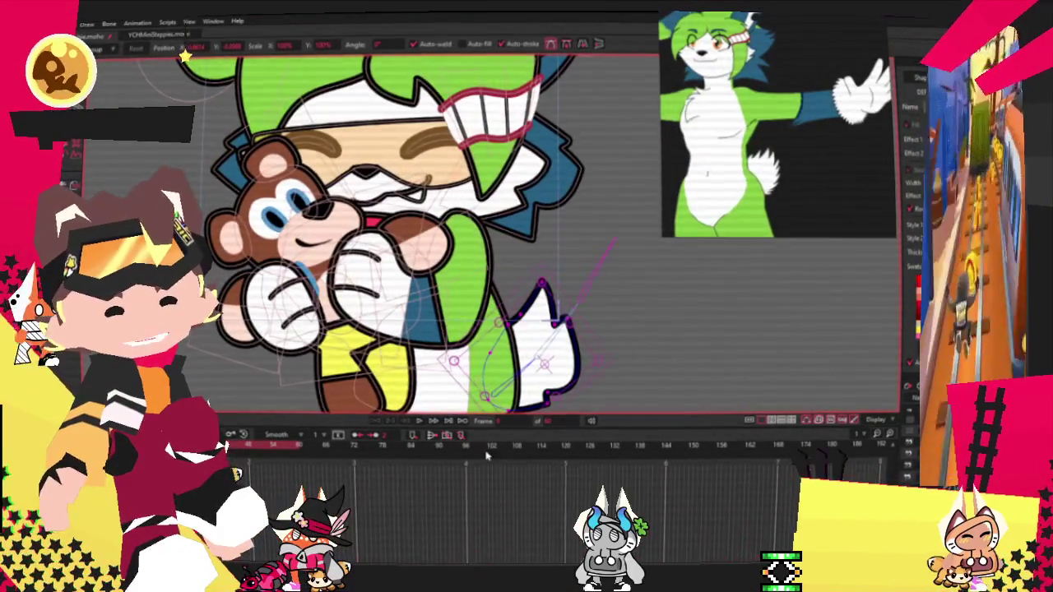
pyautogui.scroll(3, 510, 327)
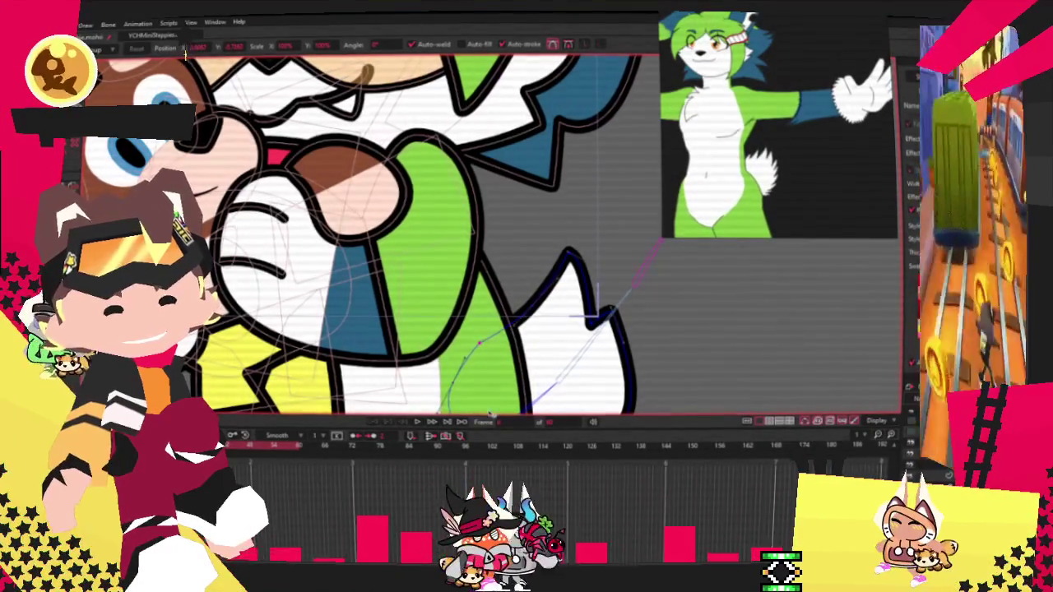
pyautogui.click(430, 422)
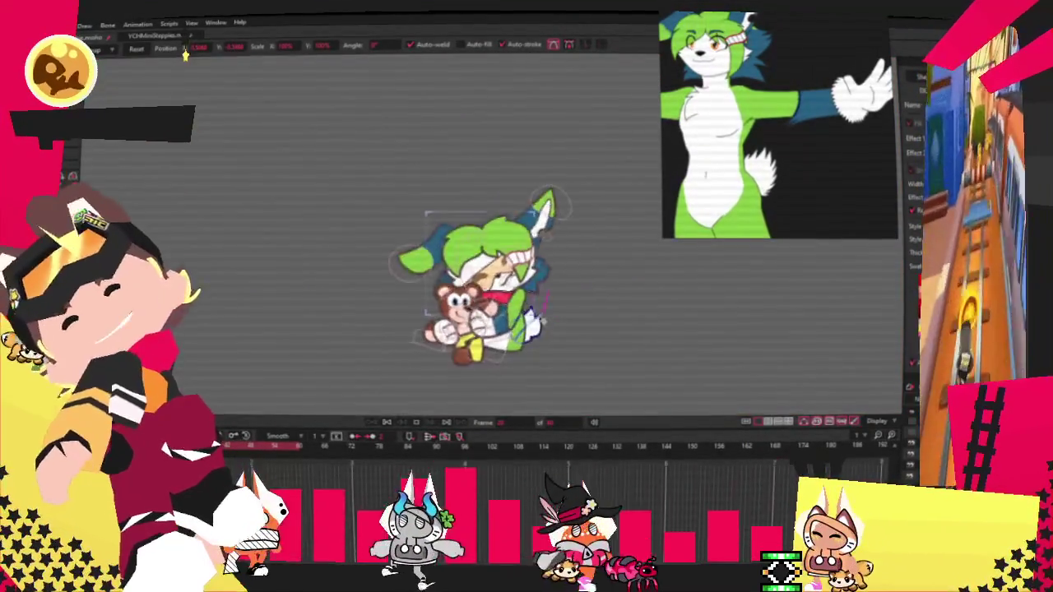
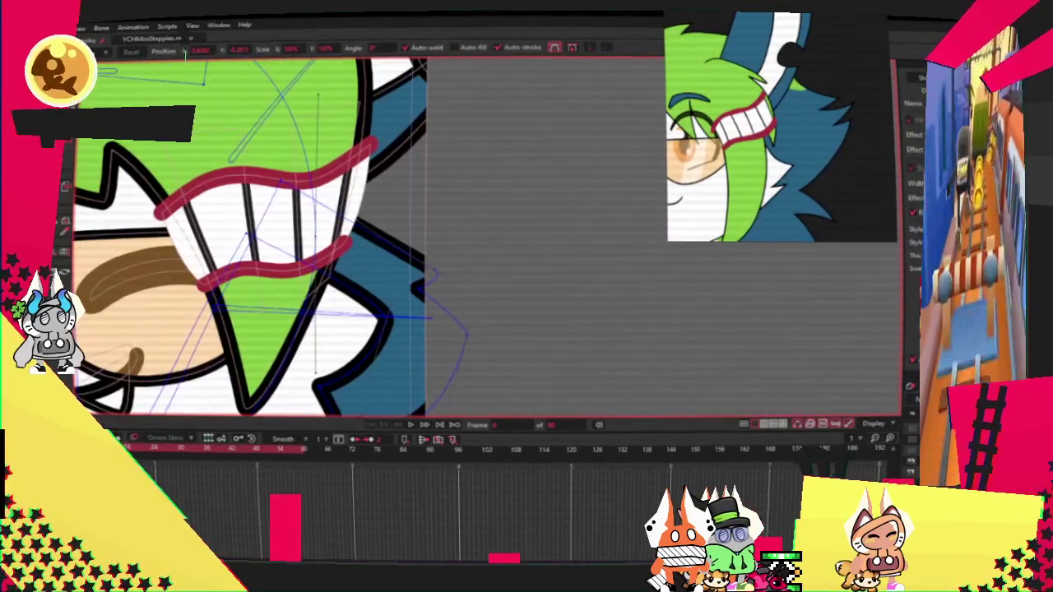
# Step: Raise the lower hair-curve point beside the grinning mouth to reshape the black notch
pyautogui.scroll(3, 434, 274)
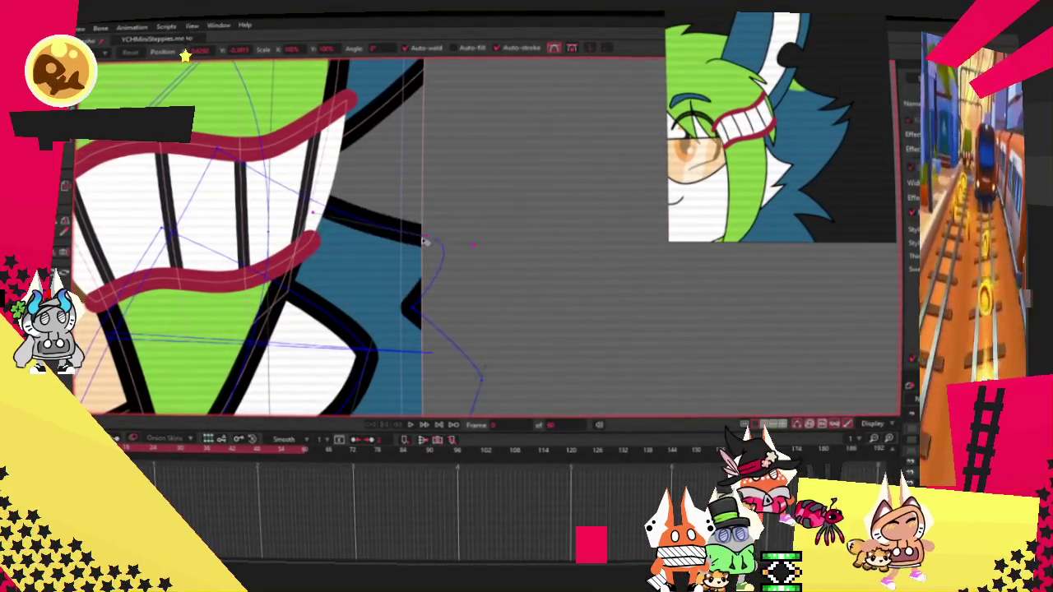
pyautogui.moveTo(481, 378); pyautogui.dragTo(484, 349)
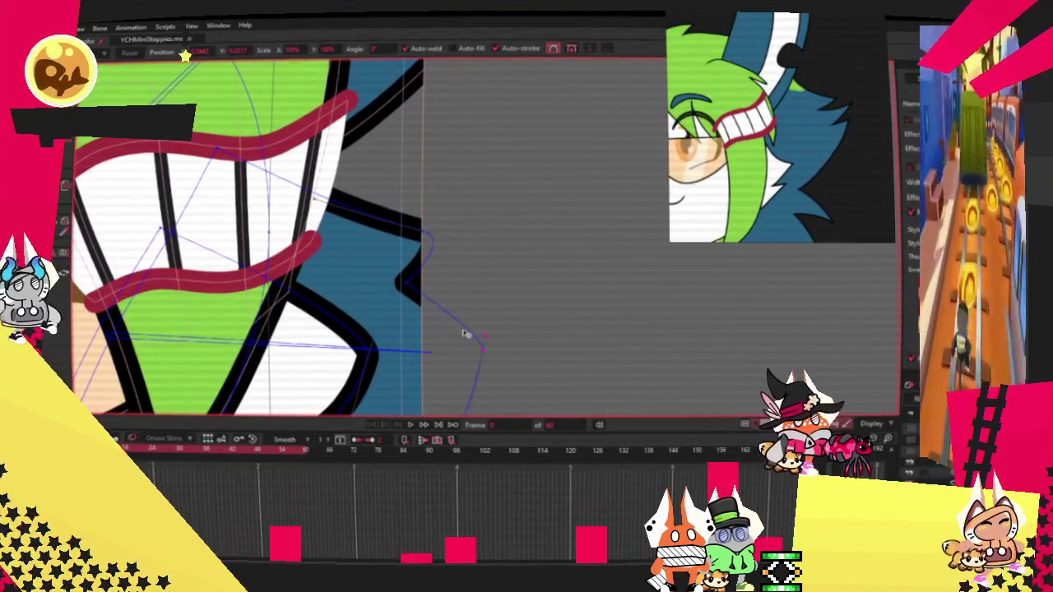
pyautogui.scroll(-3, 427, 216)
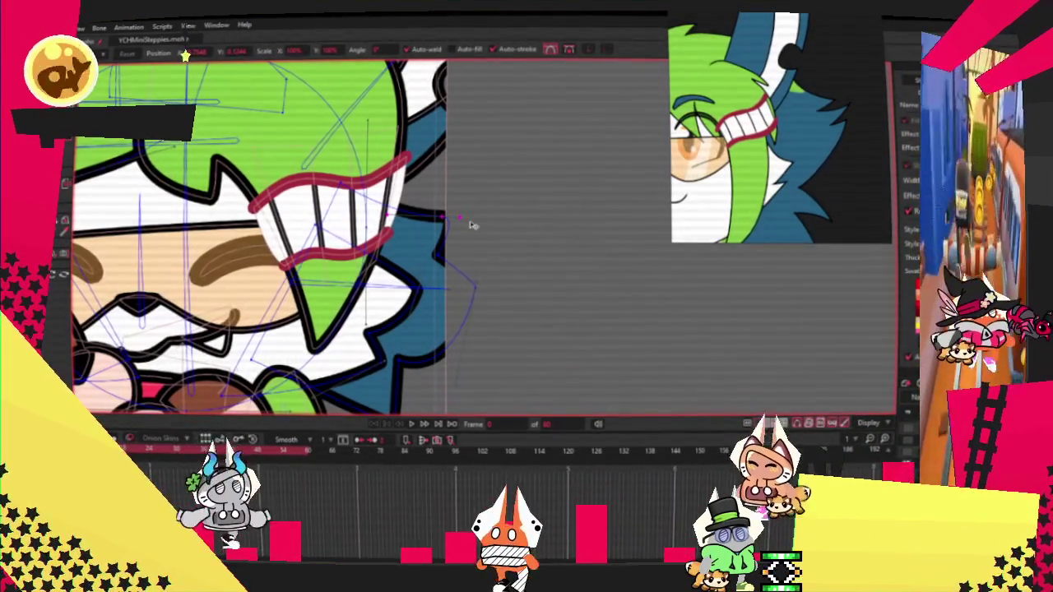
pyautogui.scroll(-3, 485, 225)
pyautogui.scroll(-2, 510, 234)
pyautogui.scroll(5, 502, 247)
pyautogui.scroll(-5, 493, 246)
pyautogui.scroll(2, 576, 222)
pyautogui.scroll(3, 143, 223)
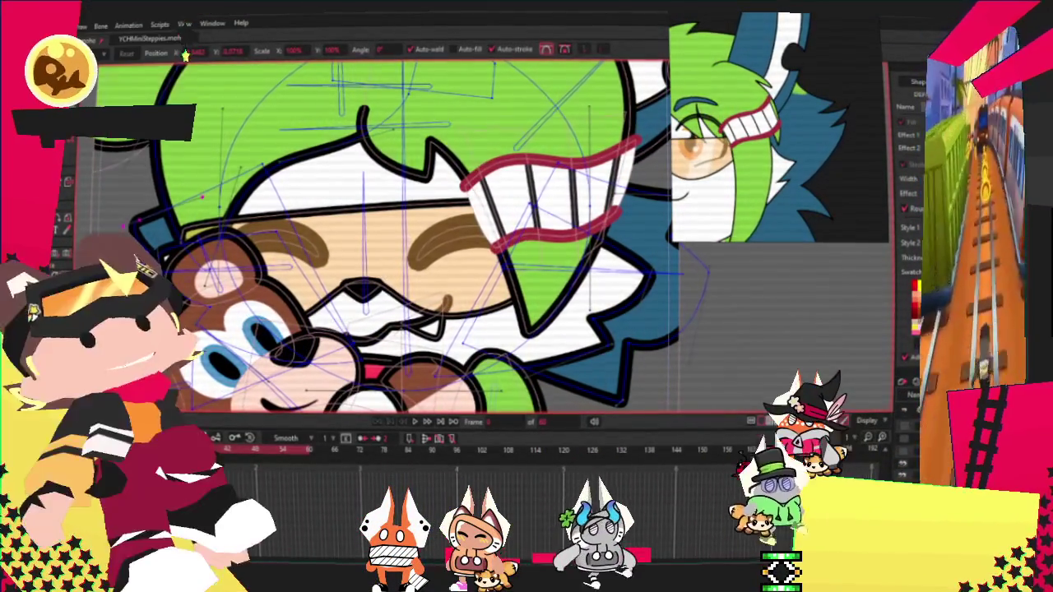
pyautogui.scroll(-5, 409, 413)
pyautogui.scroll(2, 409, 413)
pyautogui.scroll(2, 409, 414)
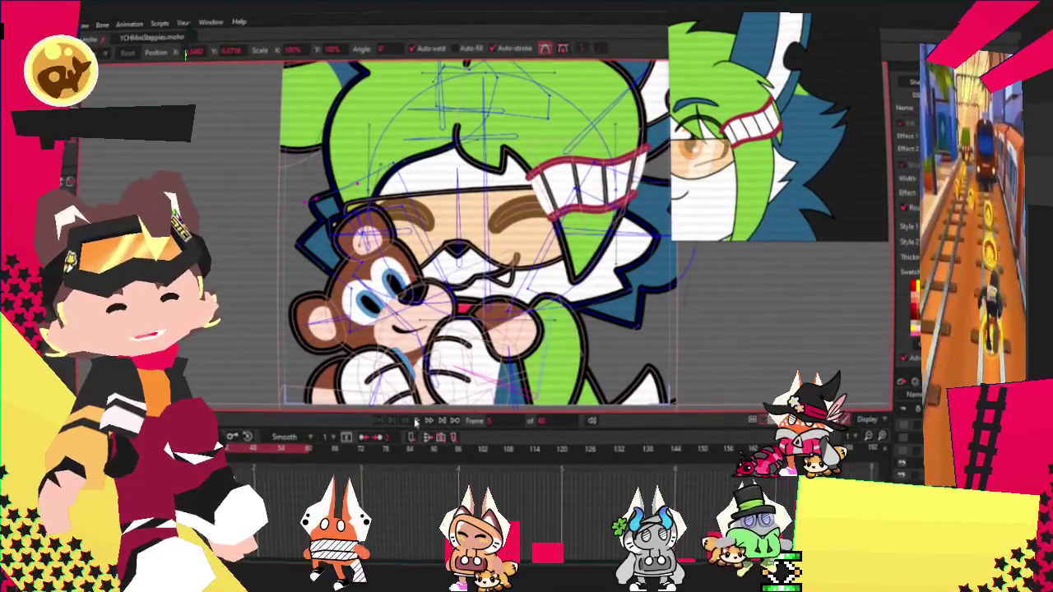
pyautogui.scroll(2, 409, 414)
pyautogui.scroll(-4, 409, 413)
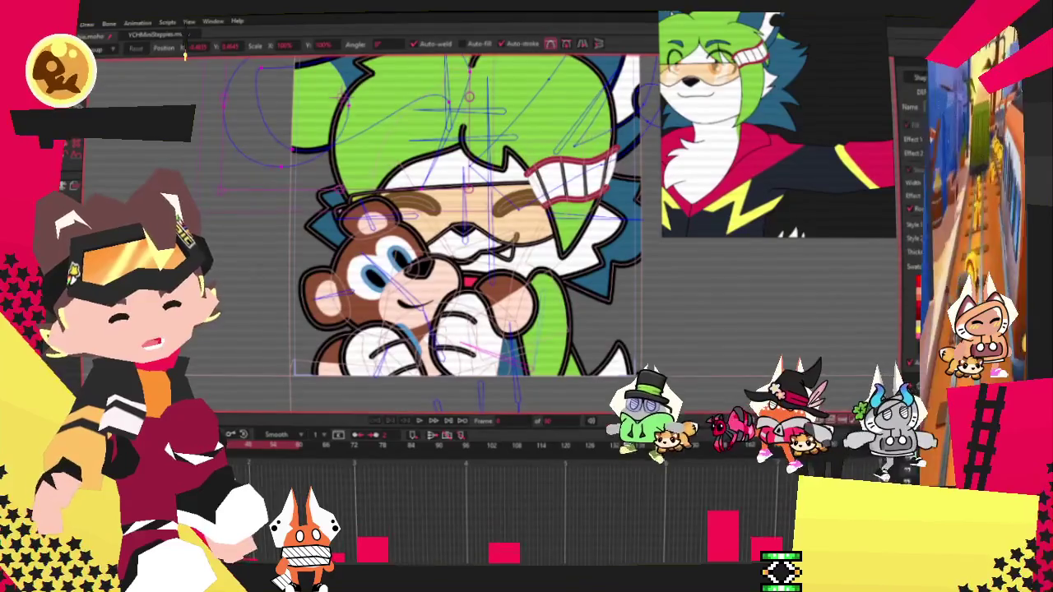
pyautogui.click(65, 23)
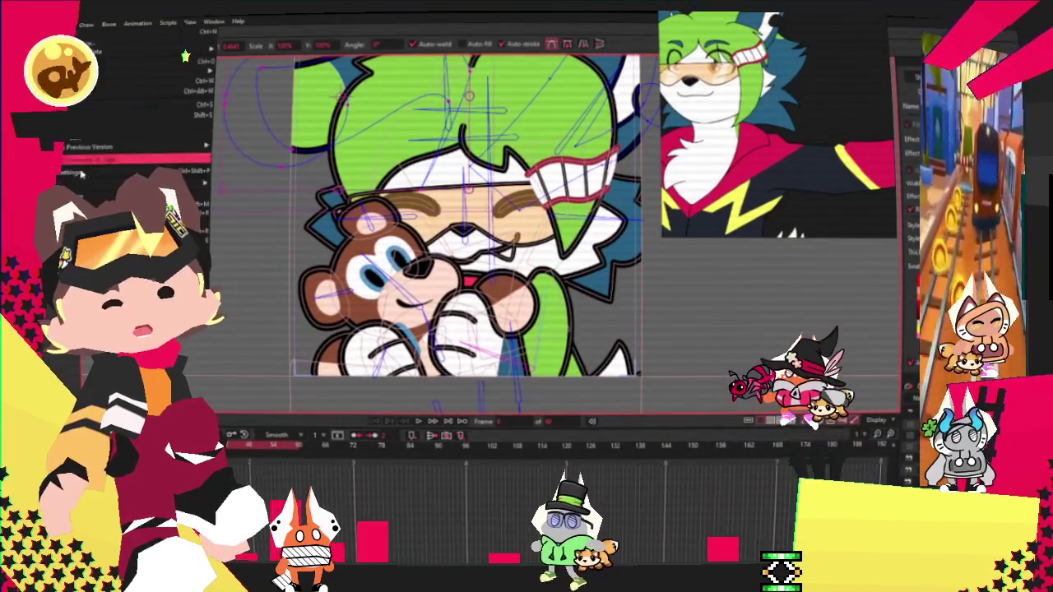
pyautogui.click(185, 56)
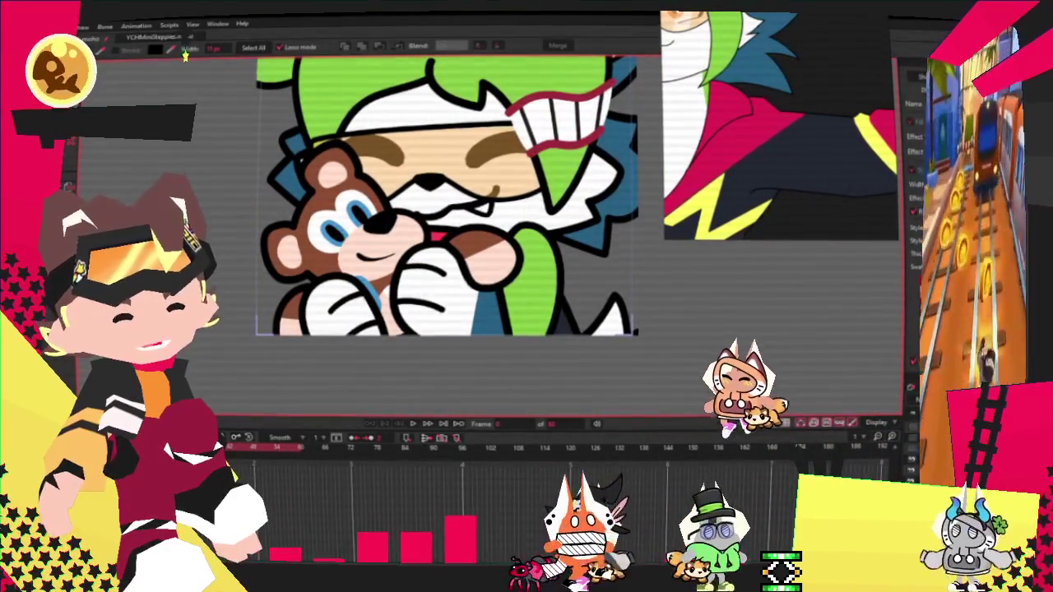
pyautogui.click(427, 419)
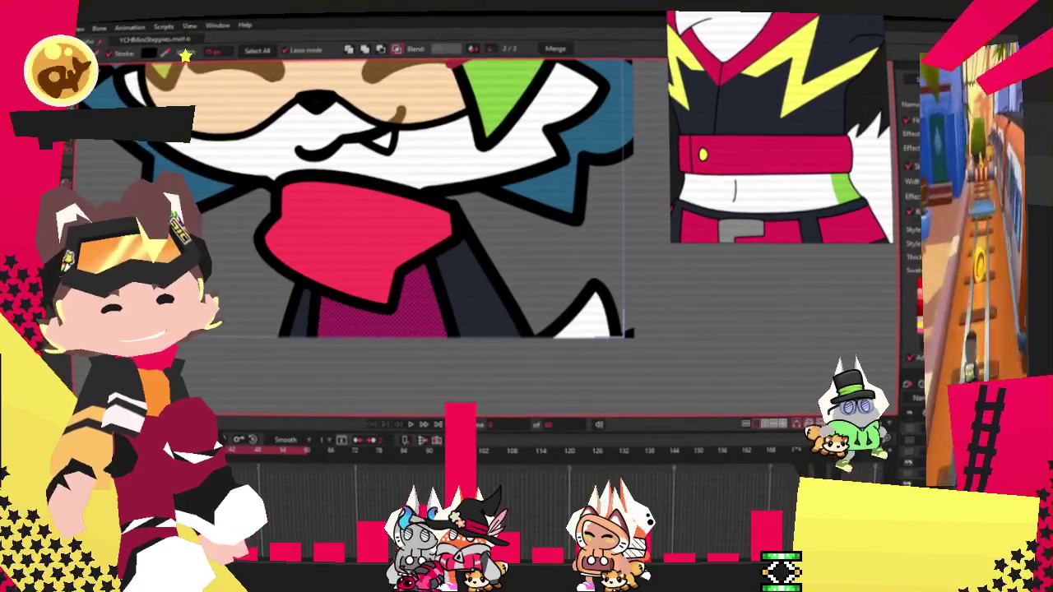
pyautogui.press('t')
# Step: Drag the red shape's top-edge points down to expose more dark jacket
pyautogui.scroll(2, 283, 242)
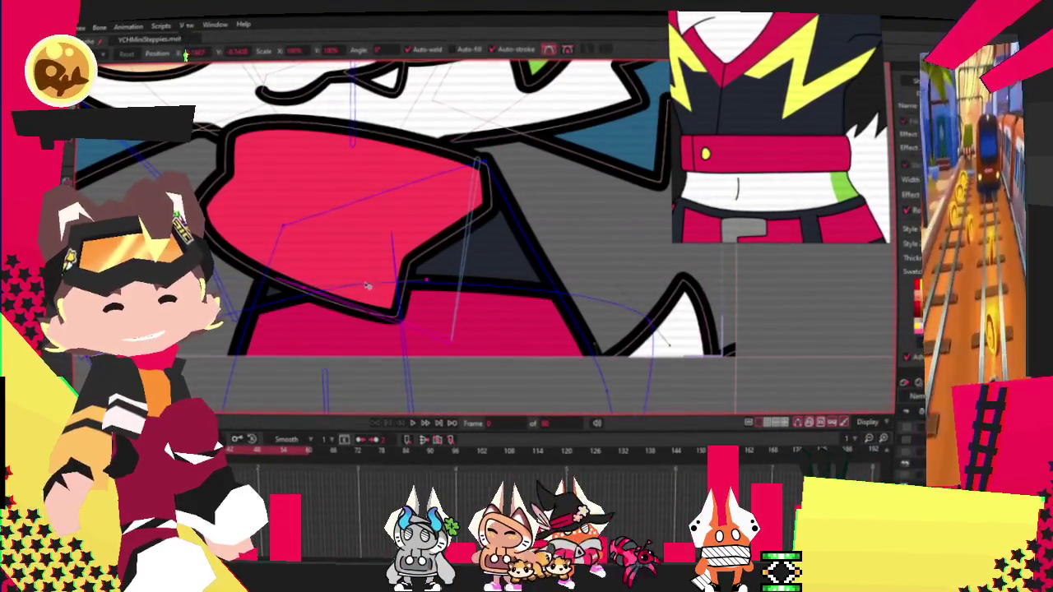
pyautogui.moveTo(367, 285); pyautogui.dragTo(387, 343)
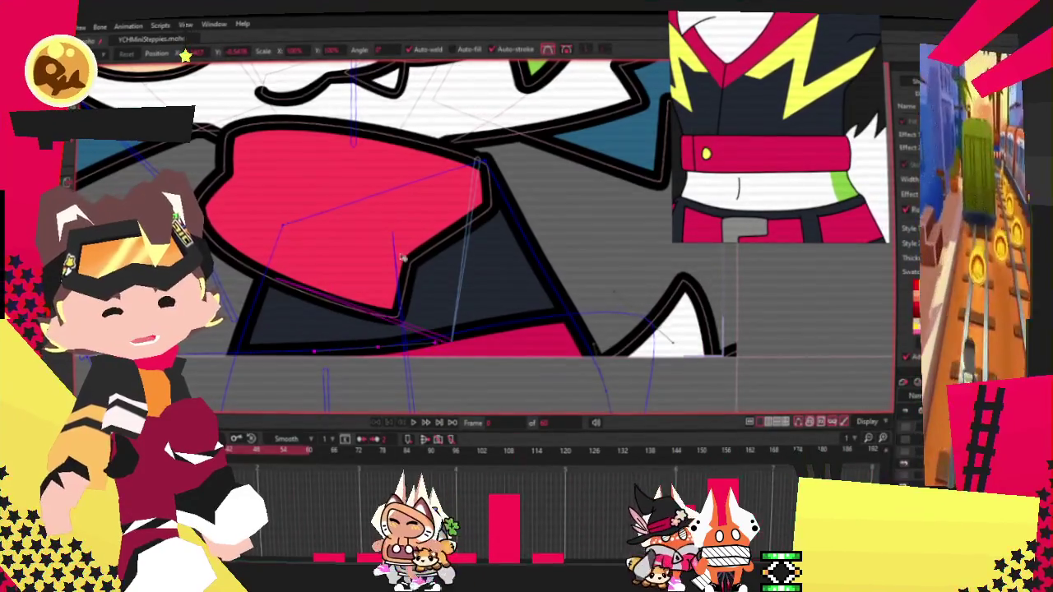
pyautogui.scroll(-2, 383, 290)
pyautogui.scroll(2, 243, 319)
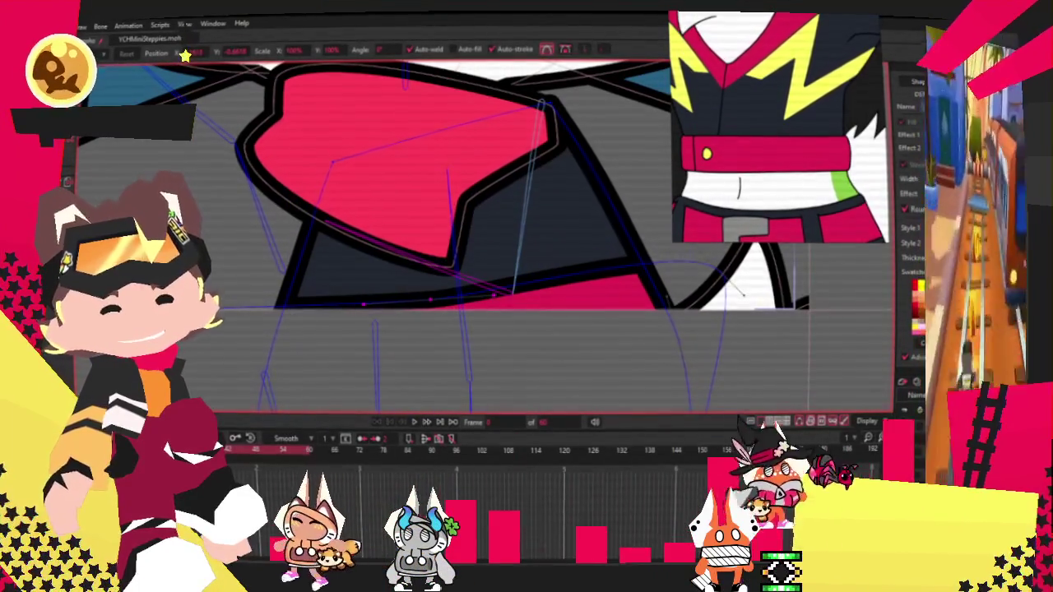
# Step: Shift the red shape's top edge rightward
pyautogui.click(327, 321)
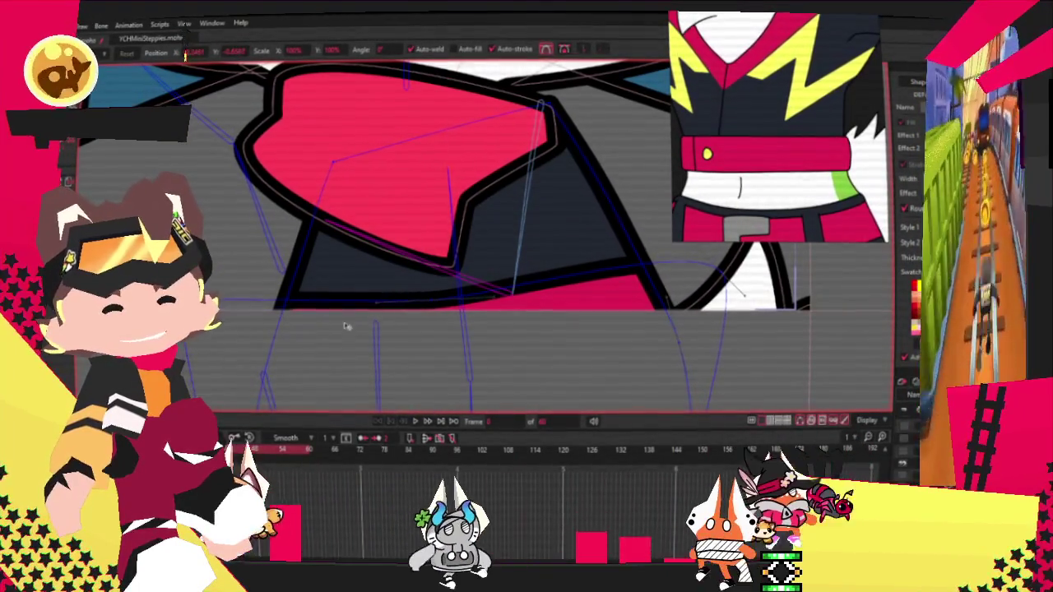
pyautogui.moveTo(327, 321); pyautogui.dragTo(438, 313)
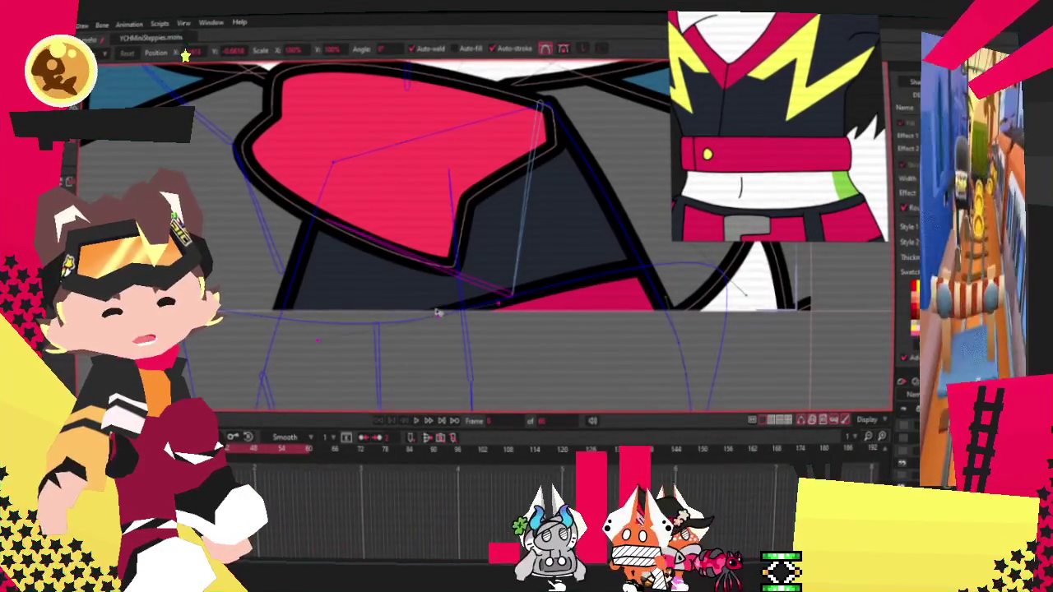
pyautogui.scroll(-2, 461, 309)
pyautogui.scroll(2, 509, 362)
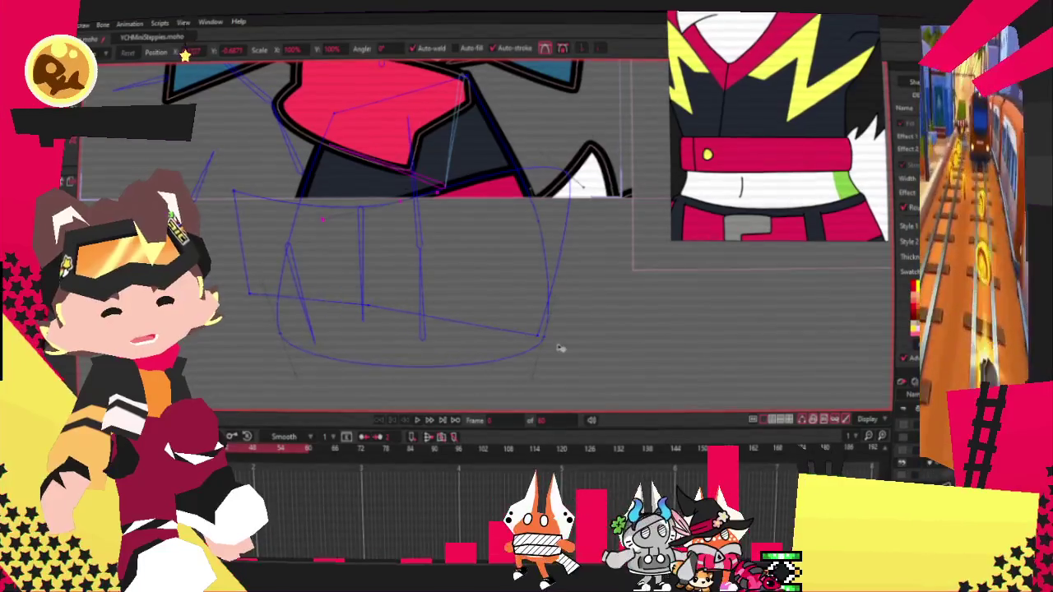
pyautogui.scroll(2, 547, 324)
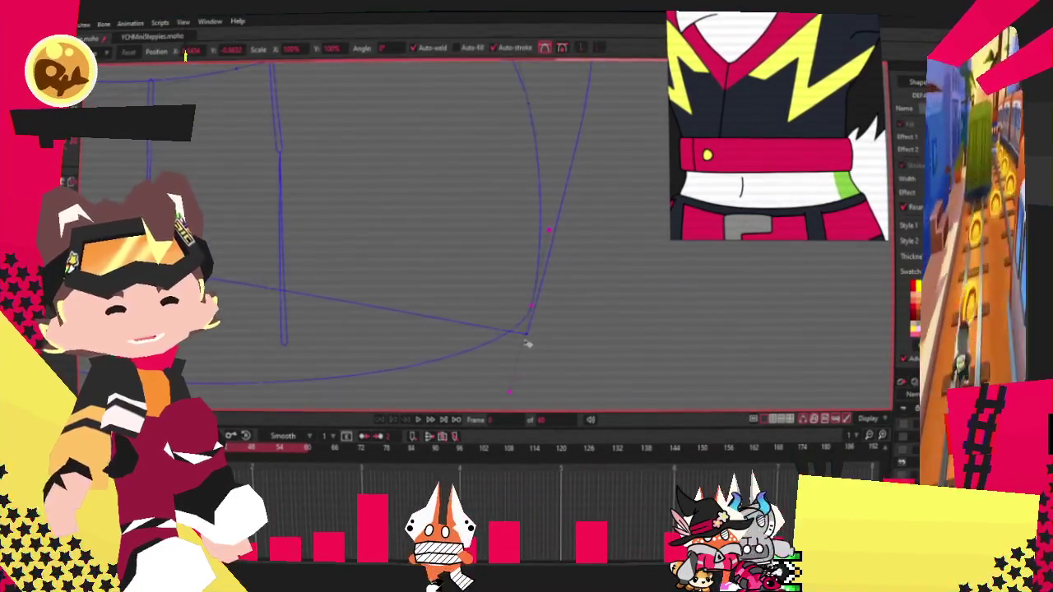
pyautogui.scroll(-3, 535, 184)
pyautogui.scroll(2, 393, 302)
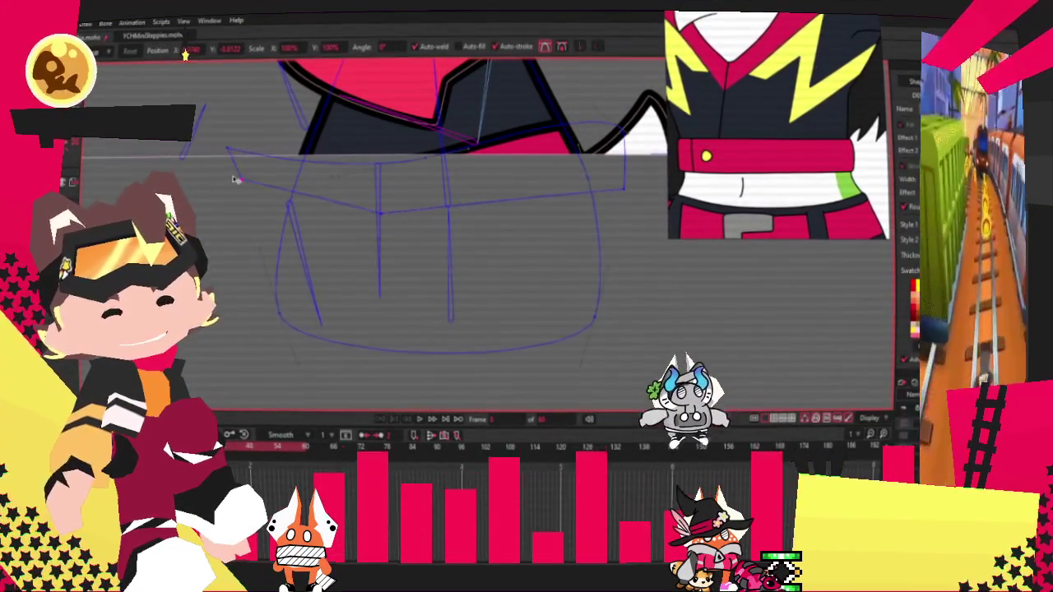
pyautogui.scroll(1, 577, 241)
pyautogui.scroll(1, 384, 277)
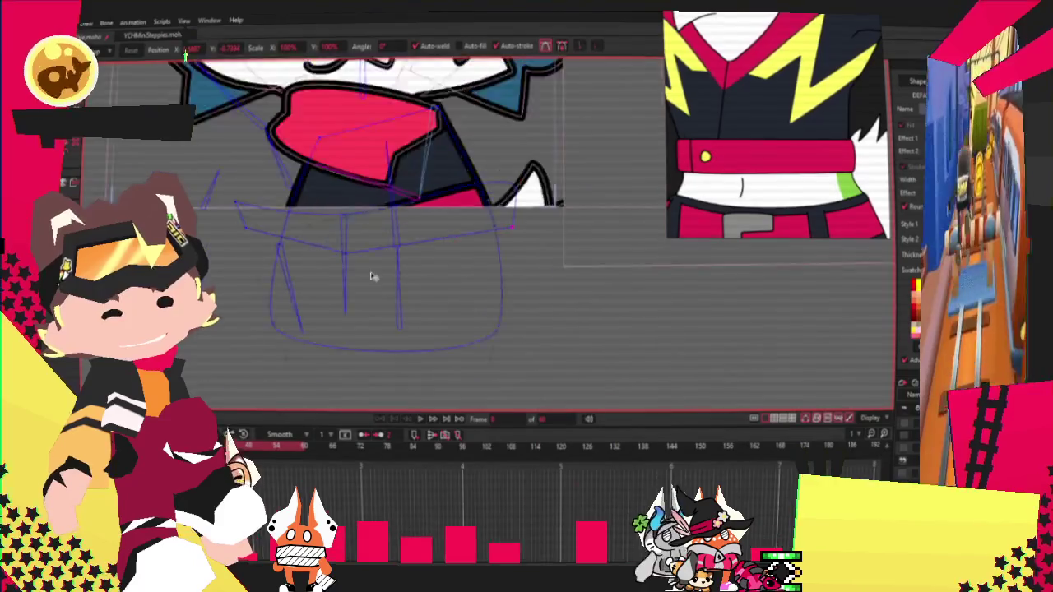
pyautogui.scroll(-1, 562, 204)
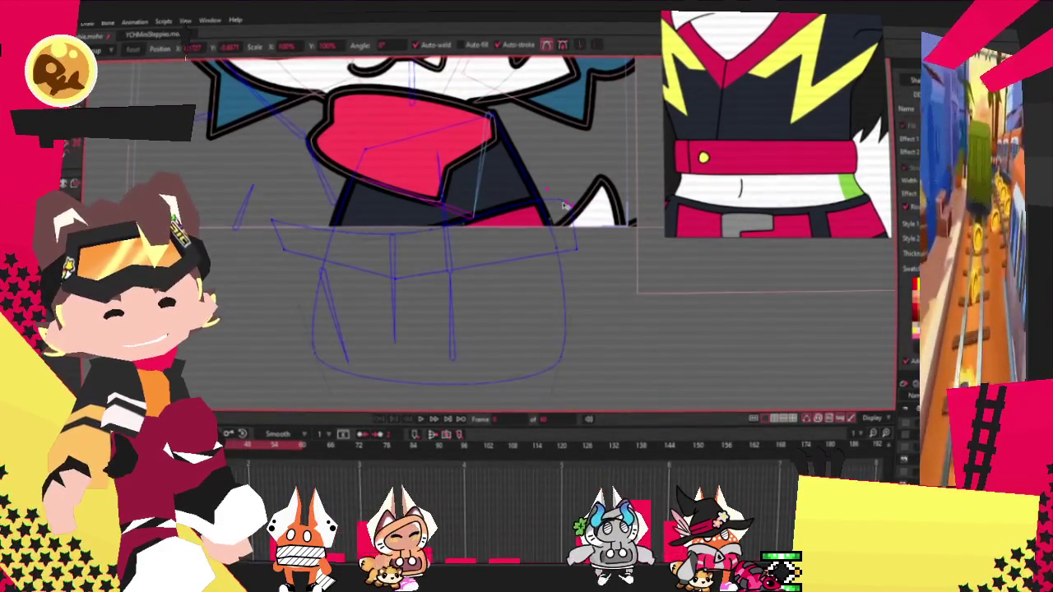
pyautogui.scroll(-1, 562, 204)
pyautogui.scroll(2, 489, 263)
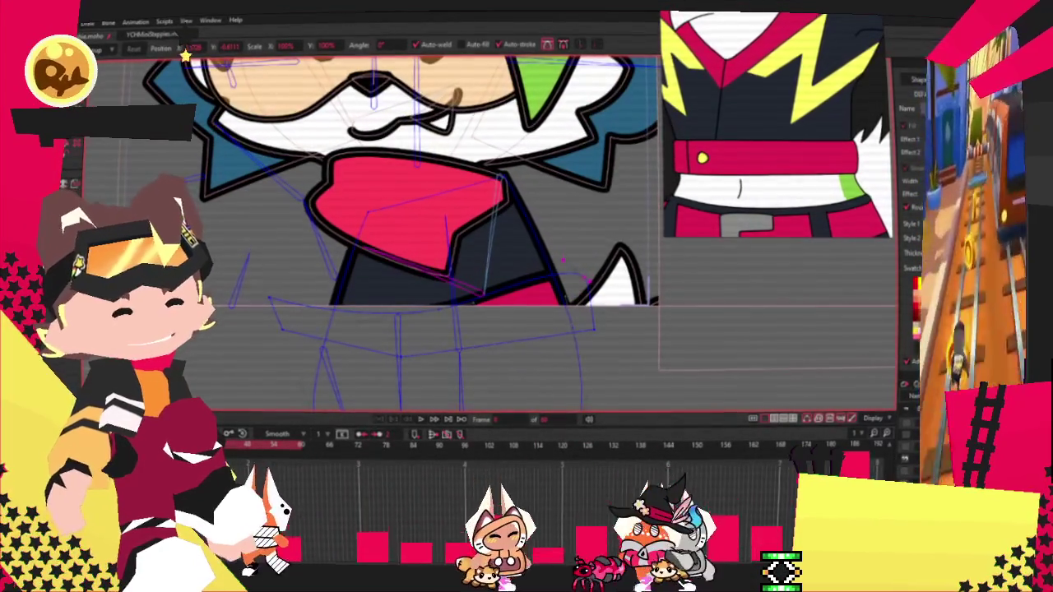
pyautogui.scroll(-2, 503, 290)
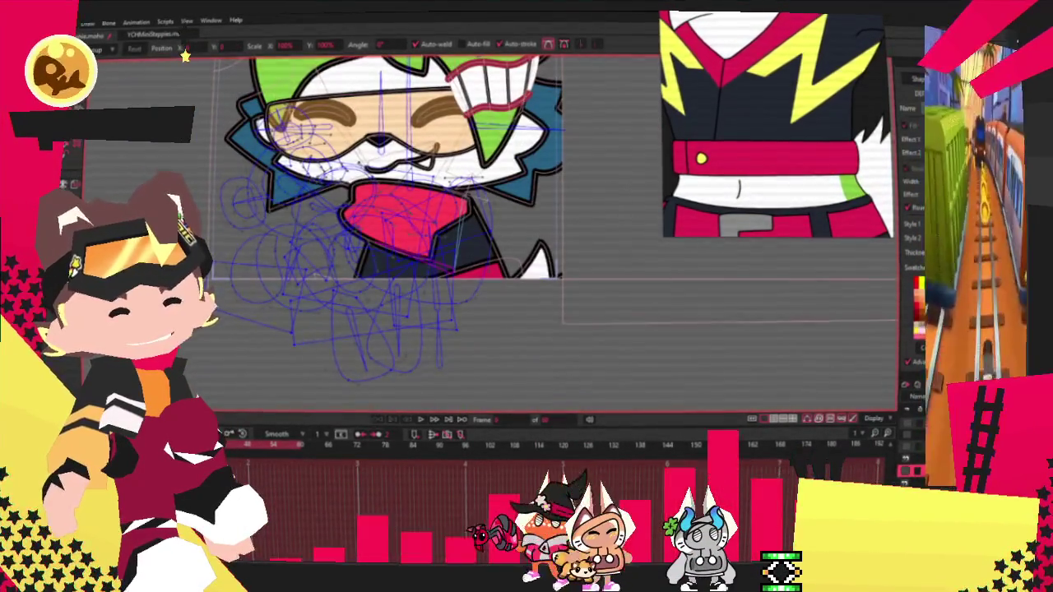
# Step: Hide most of the blue sketch lines
pyautogui.press('Delete')
pyautogui.scroll(3, 433, 233)
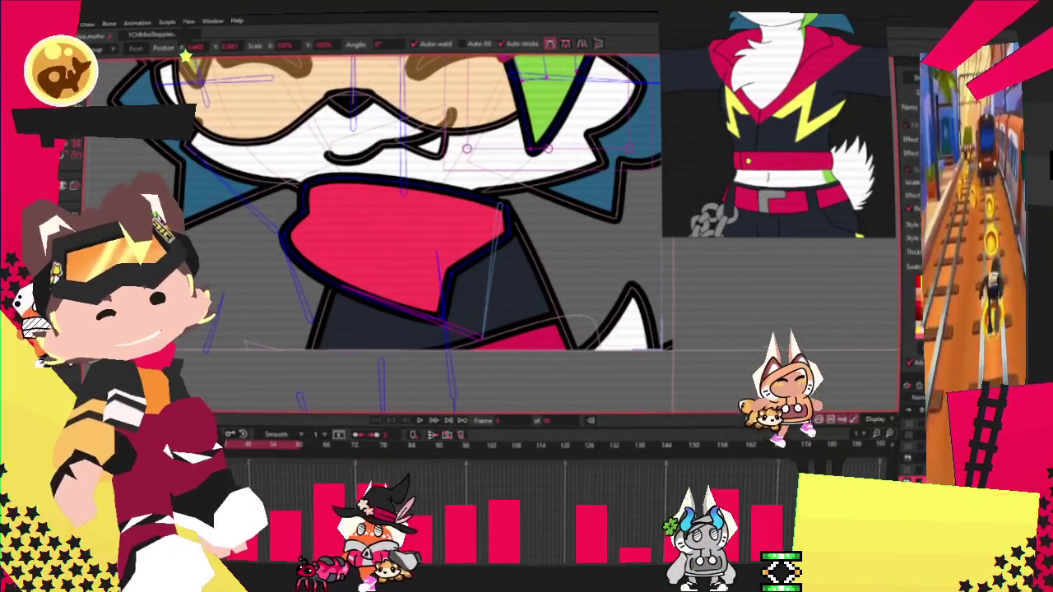
pyautogui.scroll(1, 421, 227)
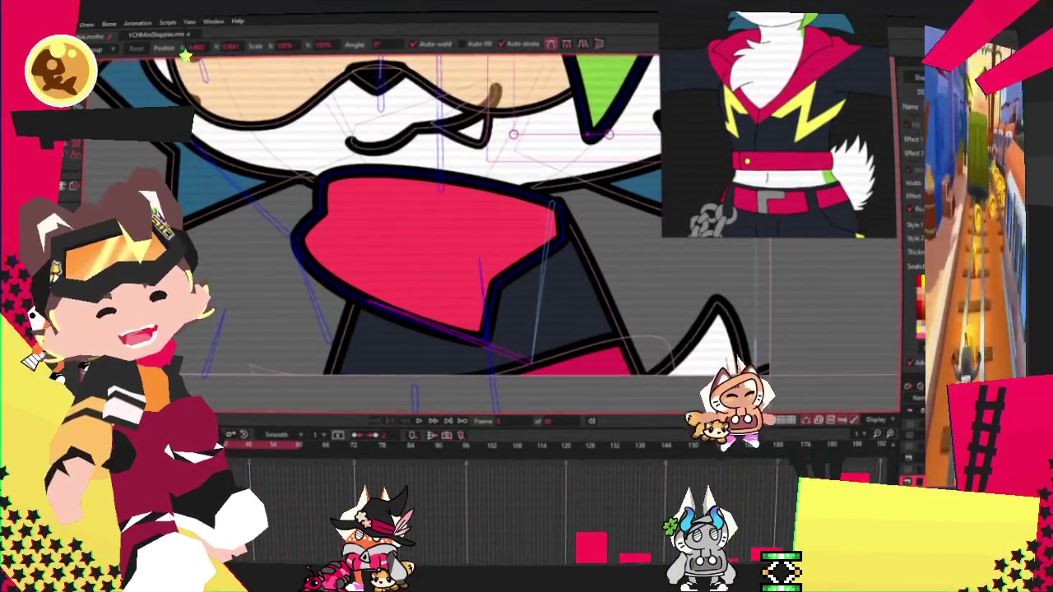
# Step: Select the red scarf shape and squash its points into a thinner band below the face
pyautogui.press('g')
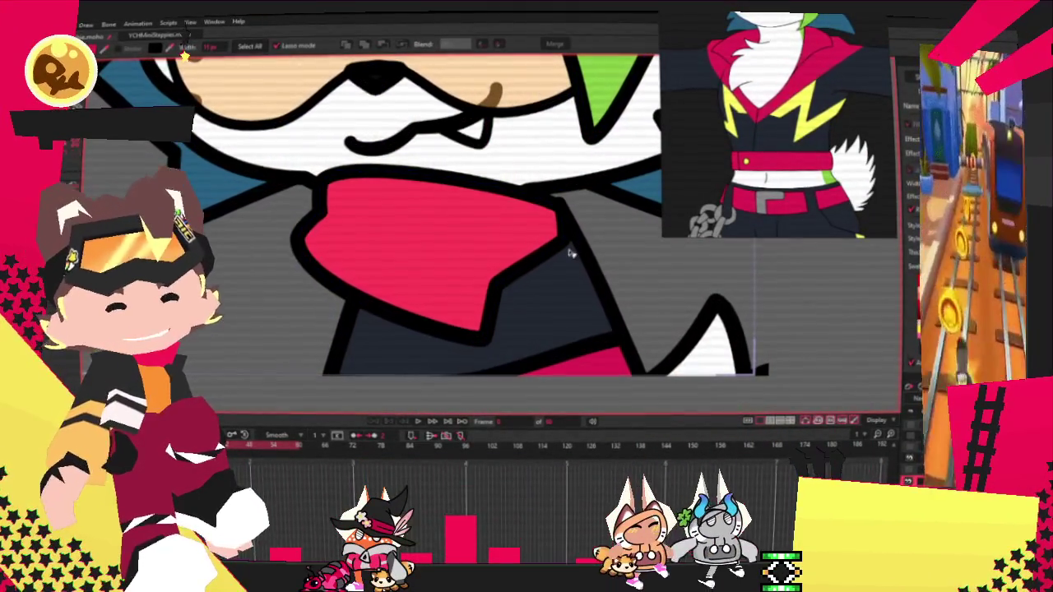
pyautogui.click(486, 257)
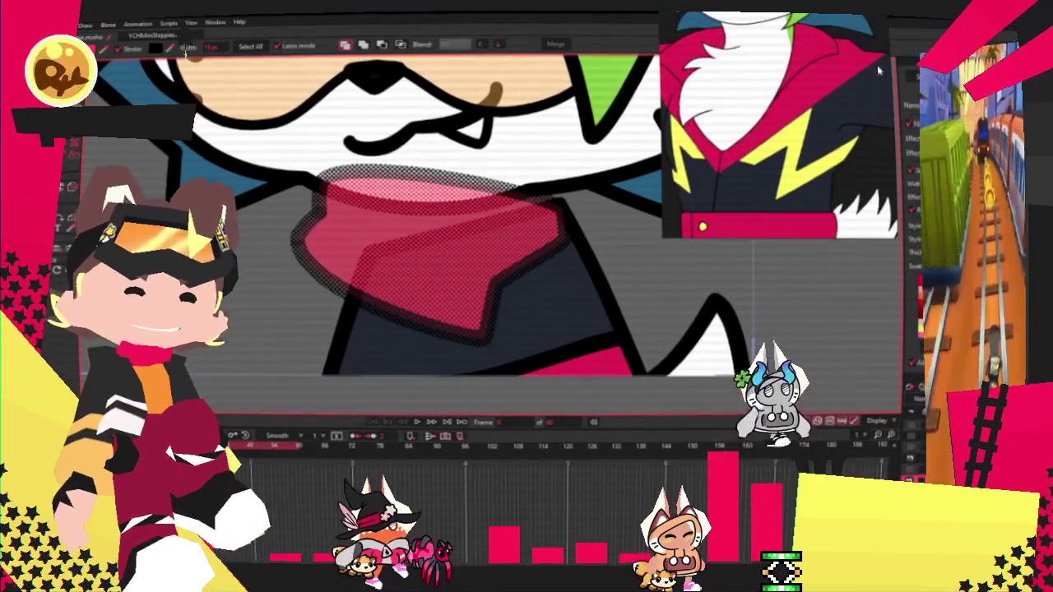
pyautogui.scroll(-3, 307, 174)
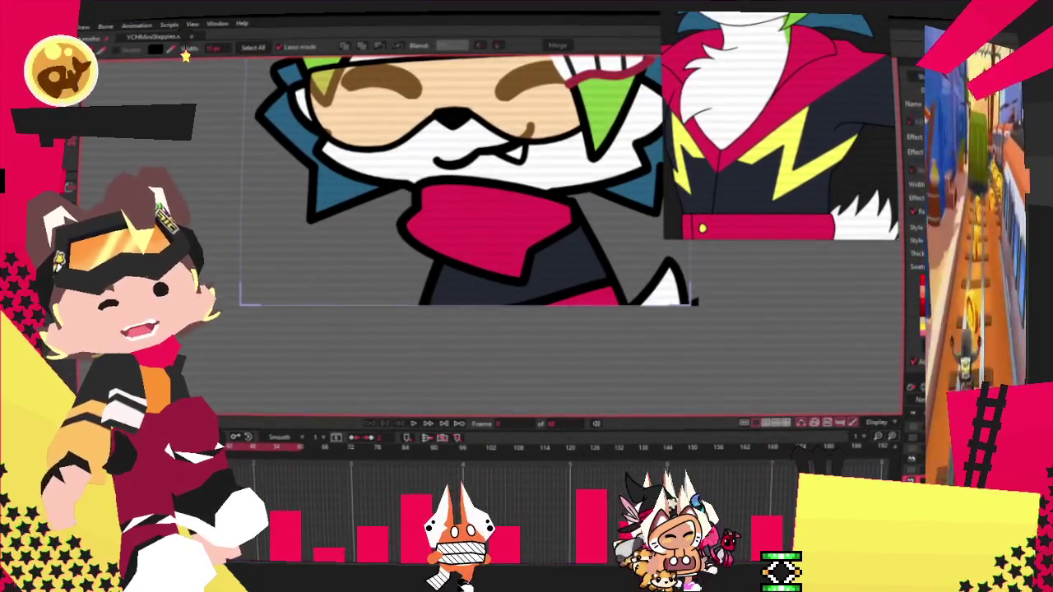
pyautogui.scroll(3, 439, 185)
pyautogui.press('t')
pyautogui.moveTo(405, 193)
pyautogui.mouseDown()
pyautogui.moveTo(406, 219)
pyautogui.moveTo(506, 257)
pyautogui.mouseUp()
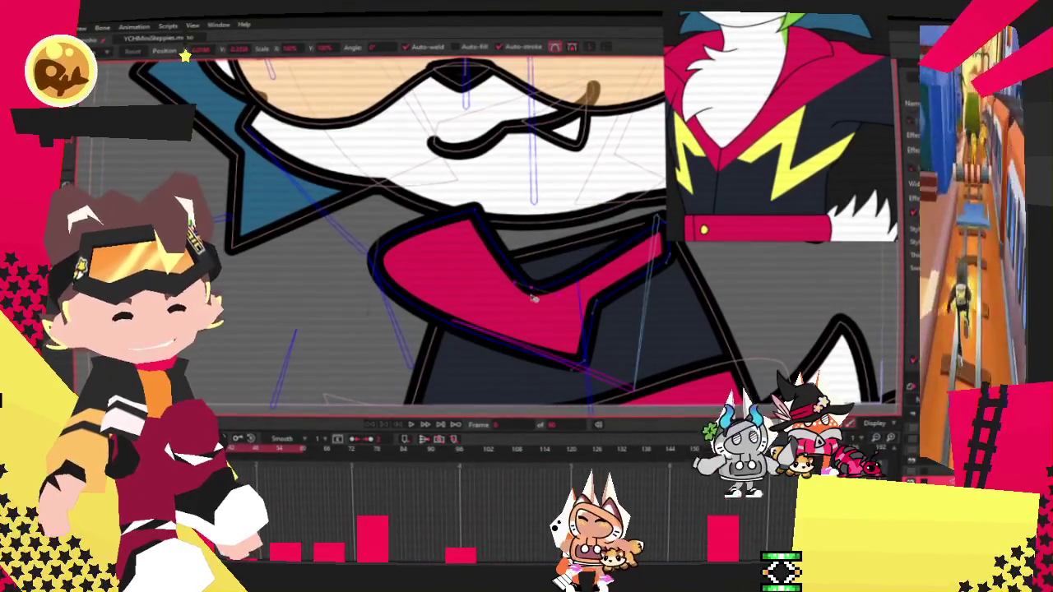
# Step: Adjust the red collar's inner-edge and left-end points so its folds sit lower
pyautogui.moveTo(533, 291); pyautogui.dragTo(534, 271)
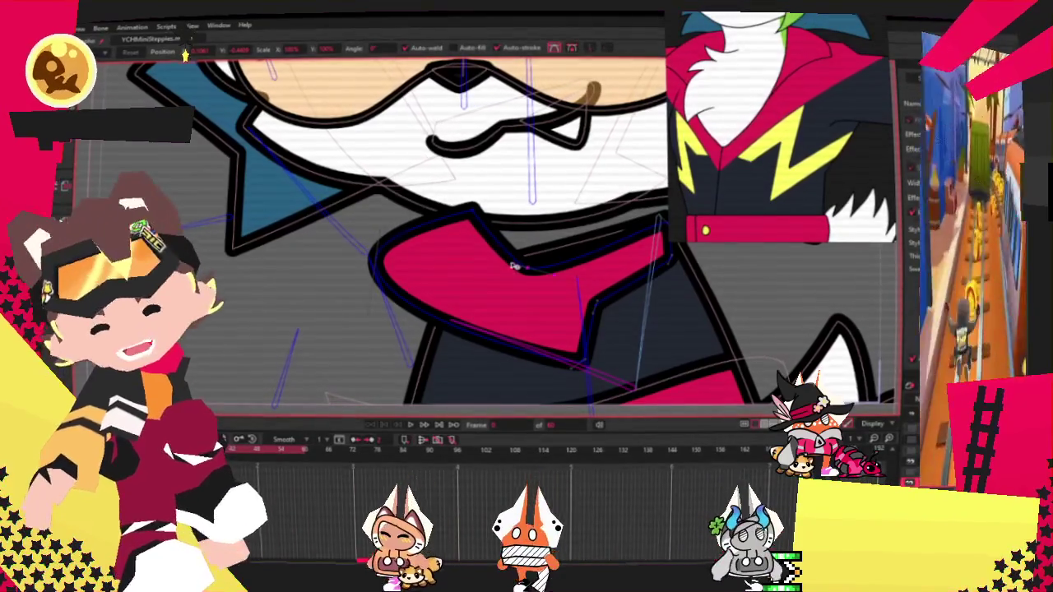
pyautogui.moveTo(520, 249); pyautogui.dragTo(512, 299)
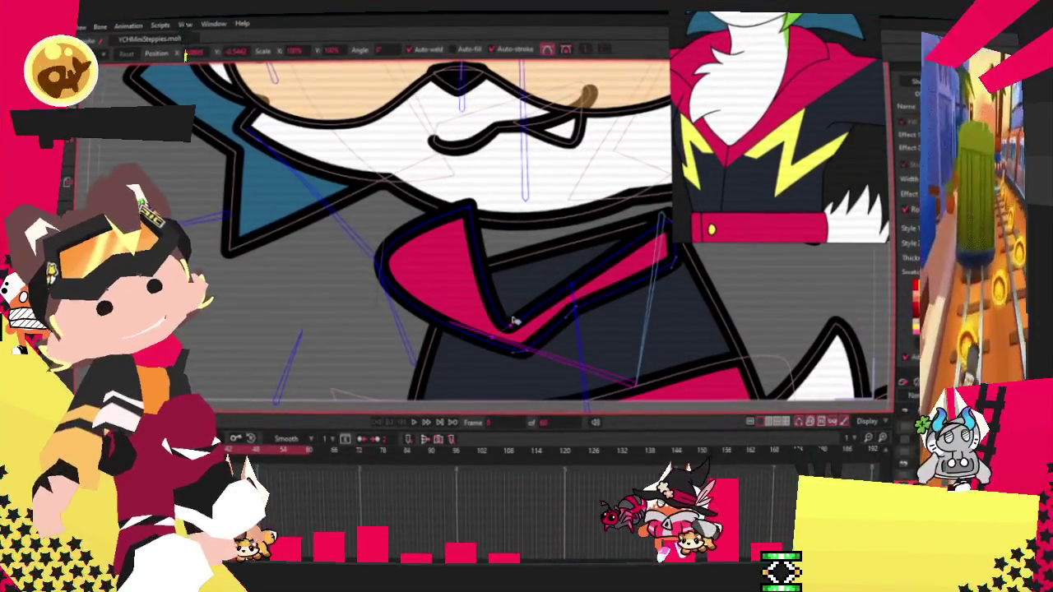
pyautogui.hotkey('ctrl', 'z')
pyautogui.moveTo(410, 274); pyautogui.dragTo(416, 311)
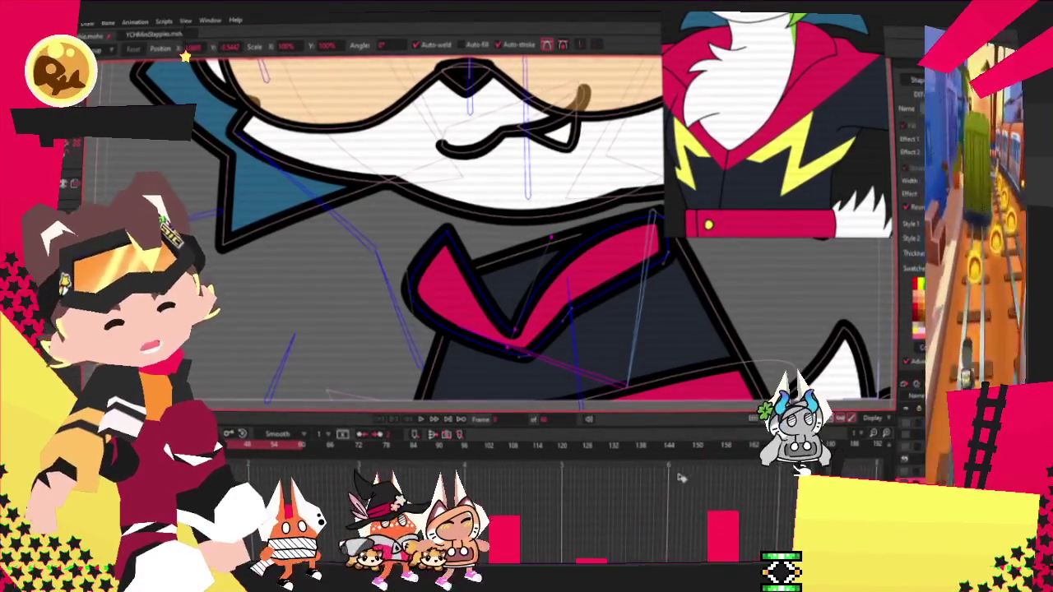
pyautogui.scroll(-2, 506, 263)
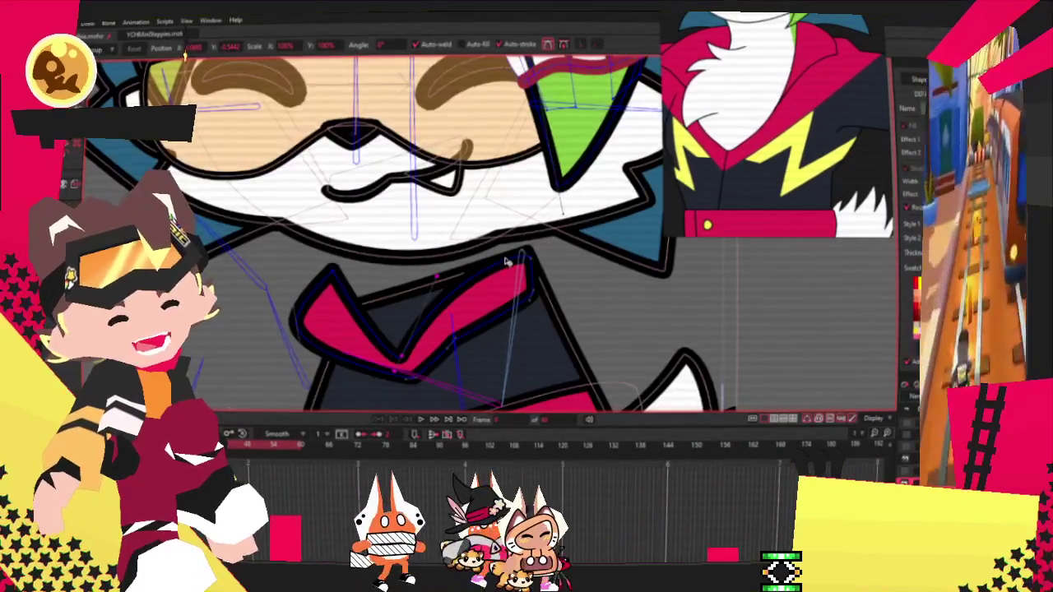
pyautogui.scroll(2, 504, 264)
pyautogui.click(533, 250)
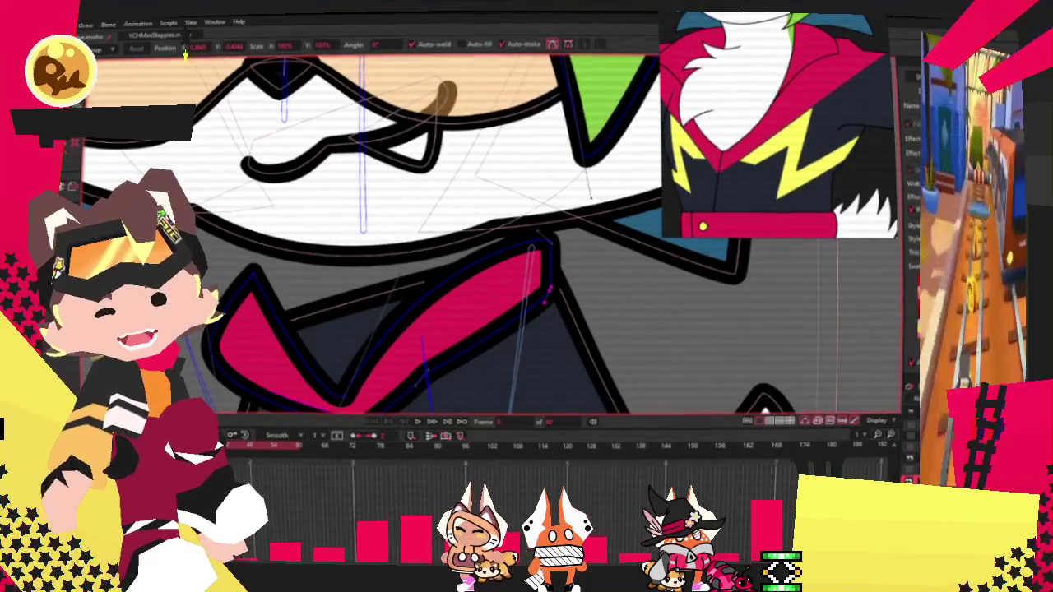
# Step: Draw a rectangle over the collar and give it a white fill, restoring it after an accidental delete
pyautogui.moveTo(275, 228); pyautogui.dragTo(528, 360)
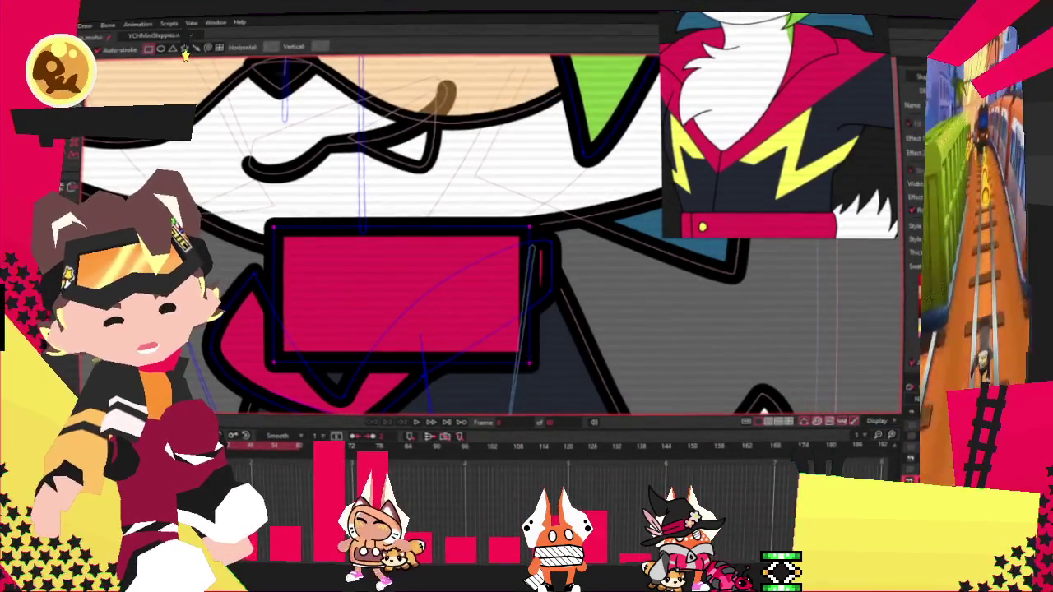
pyautogui.press('g')
pyautogui.click(403, 303)
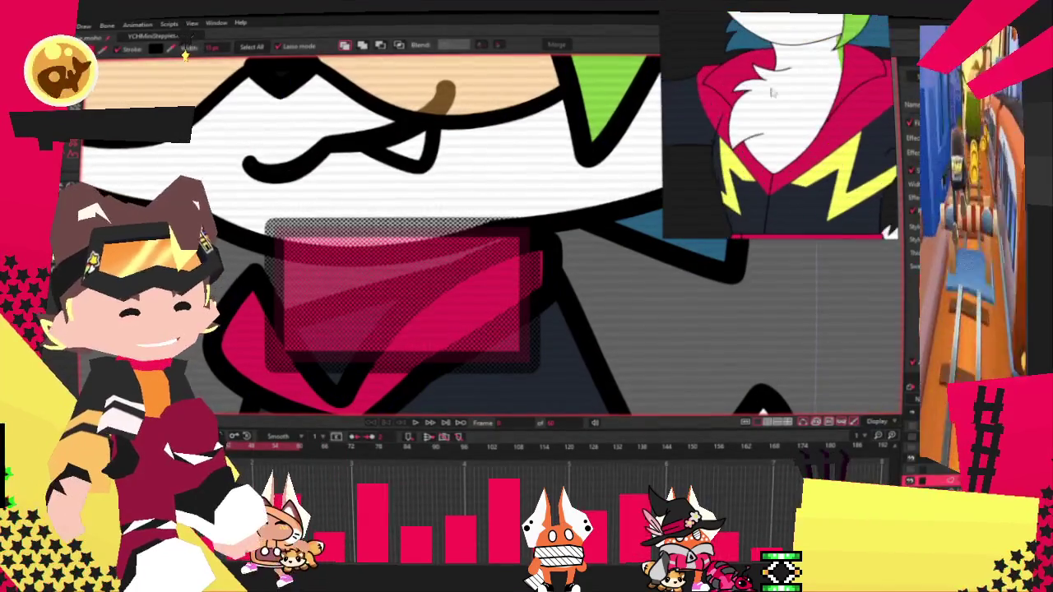
pyautogui.click(186, 51)
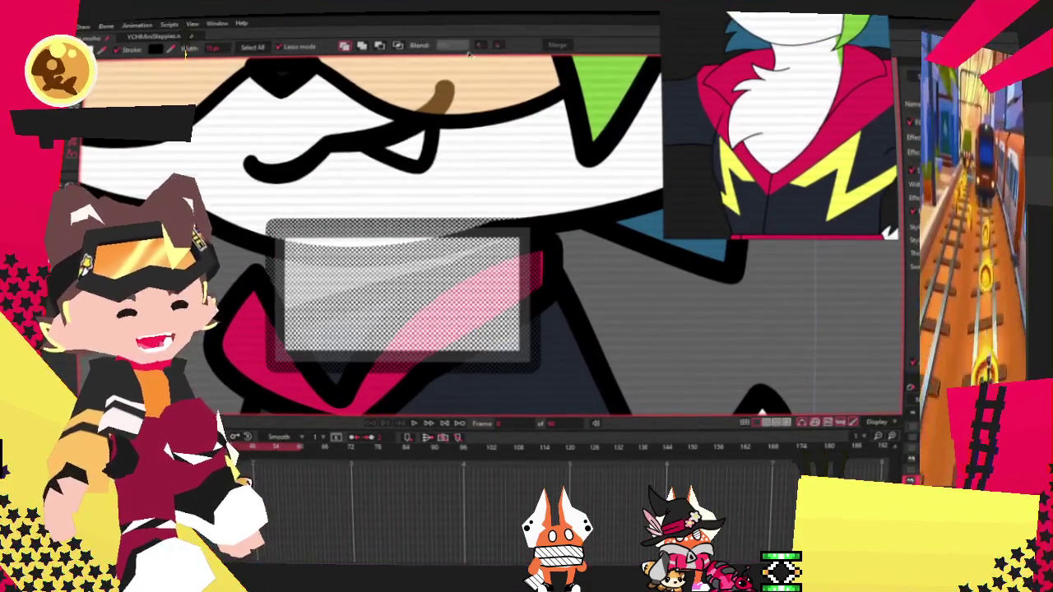
pyautogui.click(395, 47)
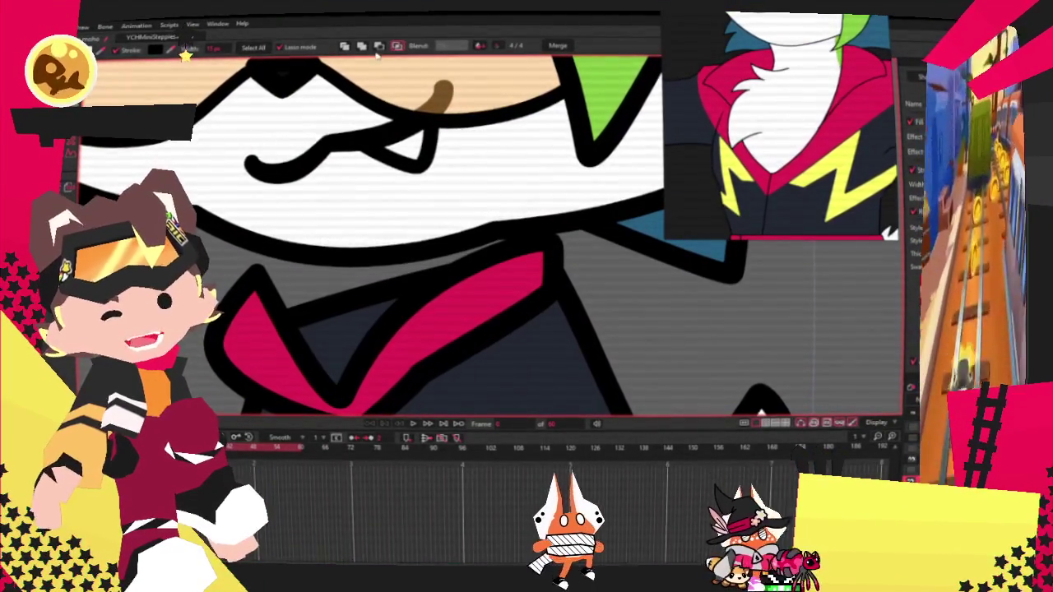
pyautogui.hotkey('ctrl', 'z')
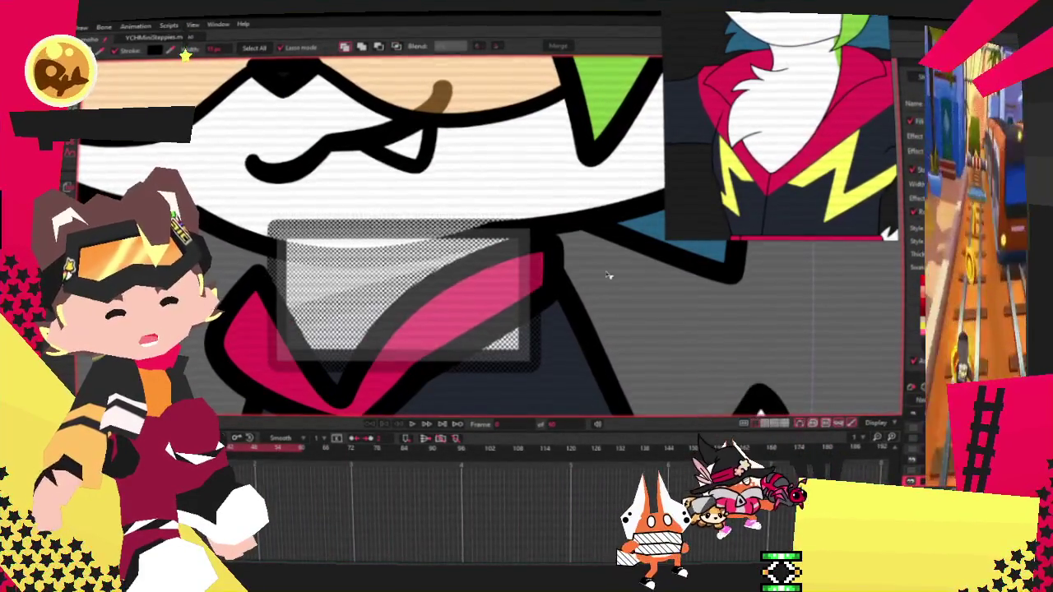
pyautogui.click(639, 282)
pyautogui.hotkey('alt', 'q')
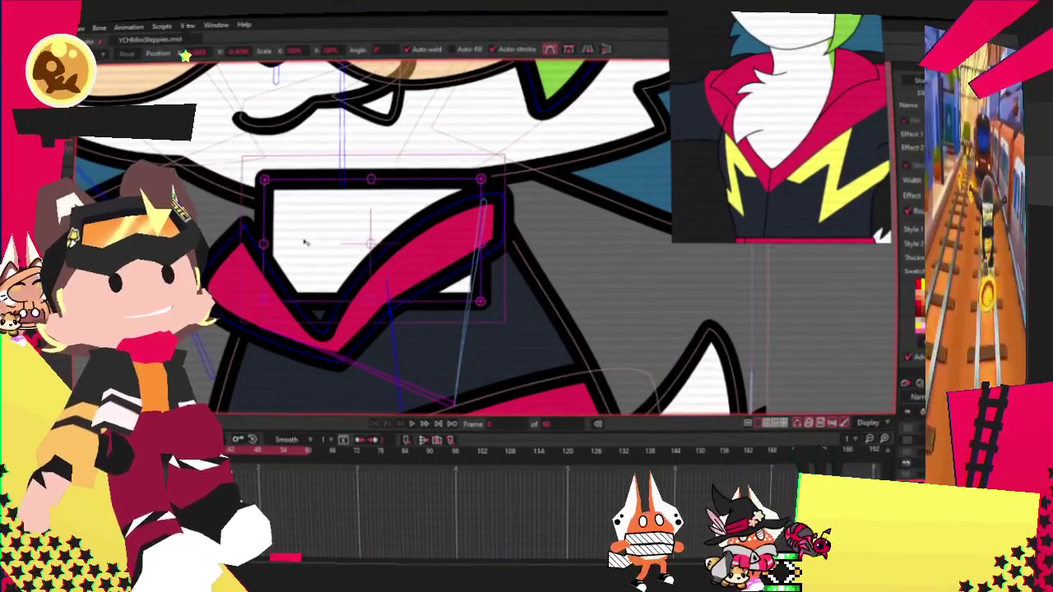
# Step: Add a new left edge to the white patch and pull its corners into a V inside the collar
pyautogui.click(339, 245)
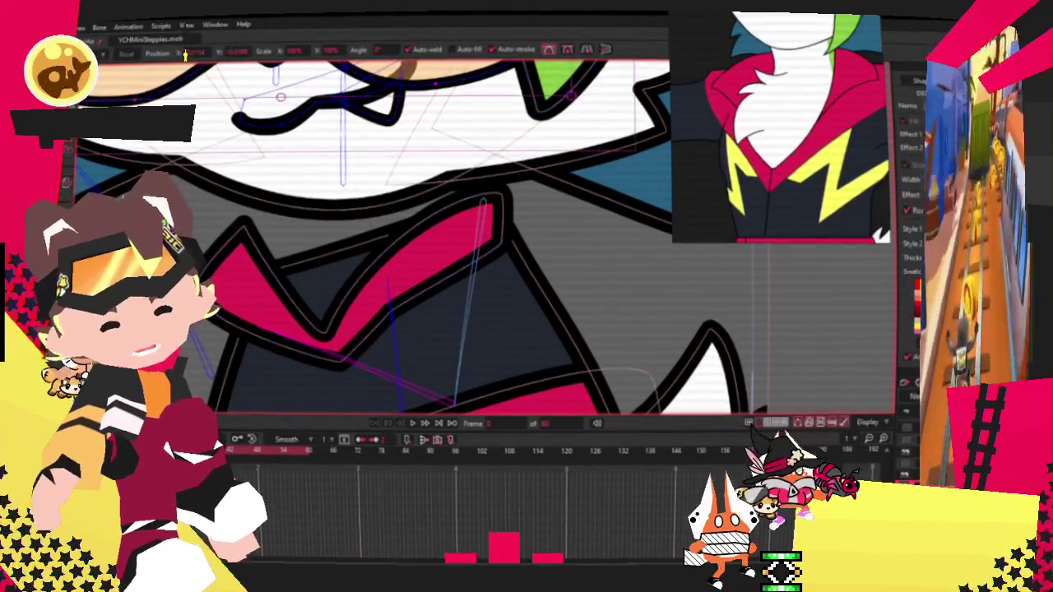
pyautogui.moveTo(484, 201)
pyautogui.mouseDown()
pyautogui.moveTo(535, 333)
pyautogui.moveTo(308, 388)
pyautogui.mouseUp()
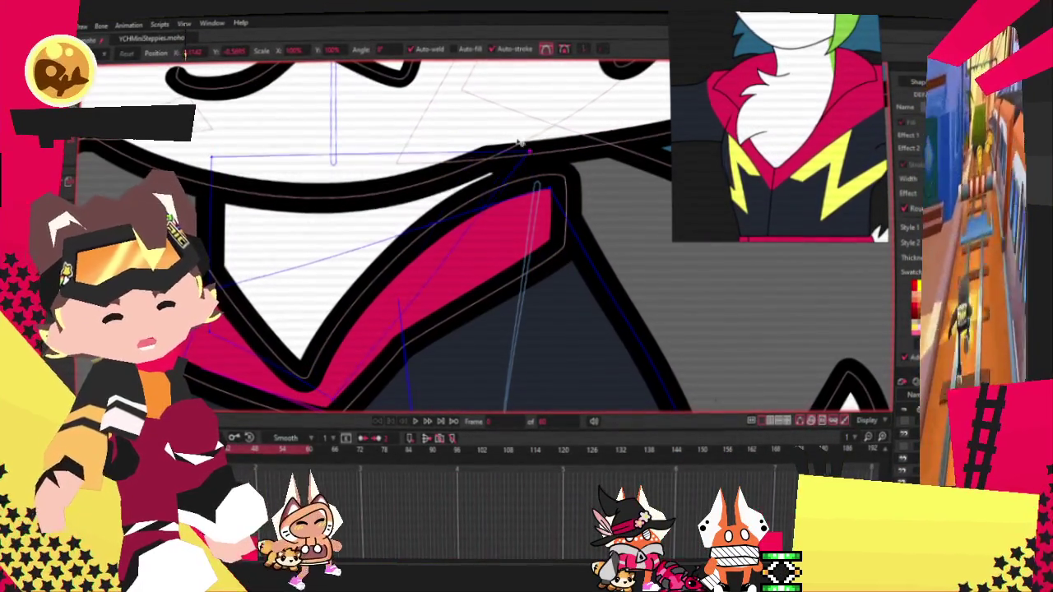
pyautogui.press('a')
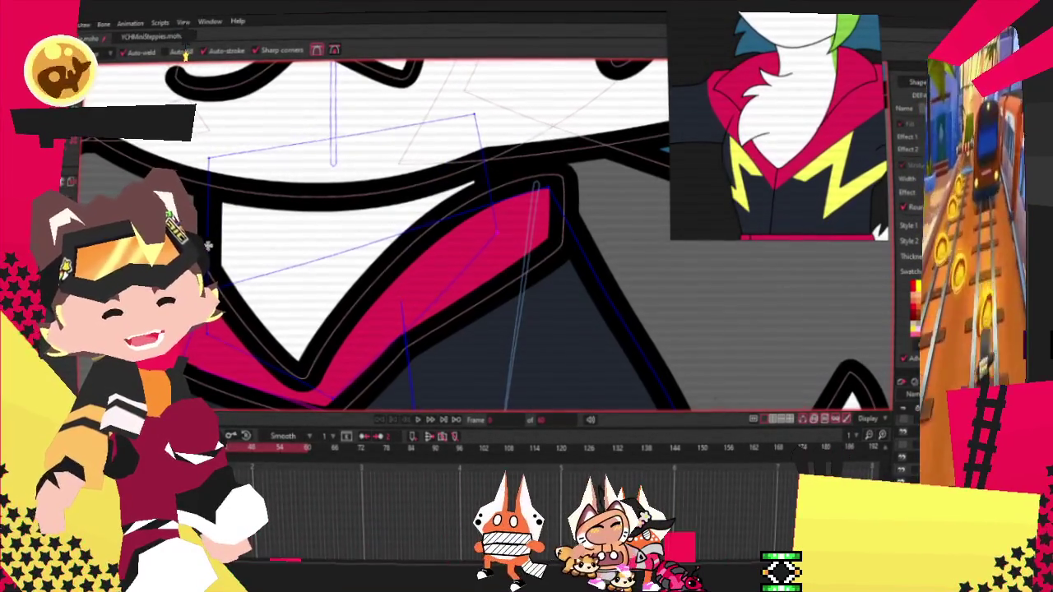
pyautogui.moveTo(226, 222); pyautogui.dragTo(281, 266)
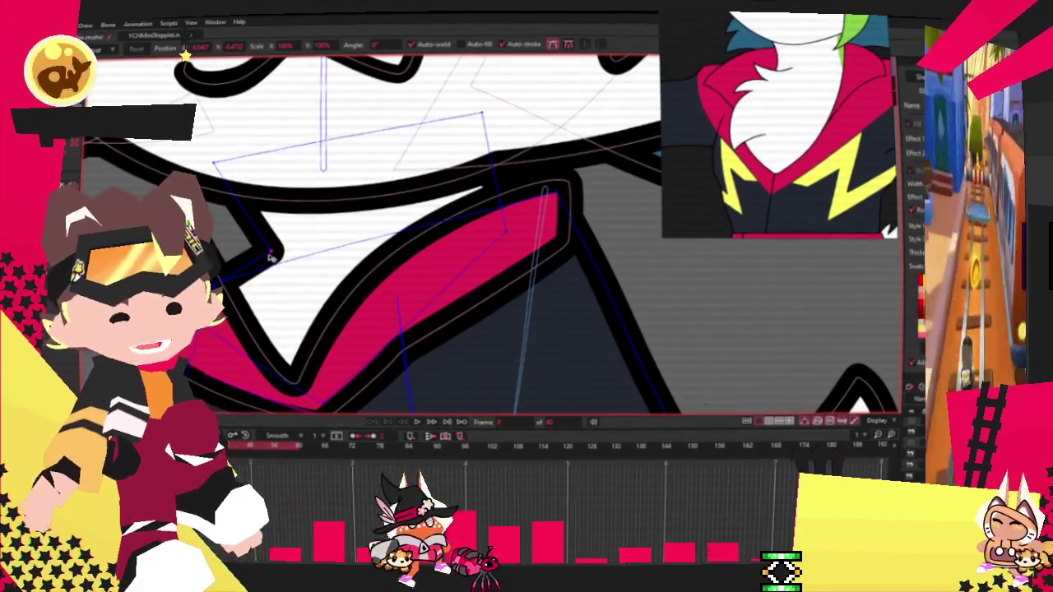
pyautogui.moveTo(238, 168); pyautogui.dragTo(260, 153)
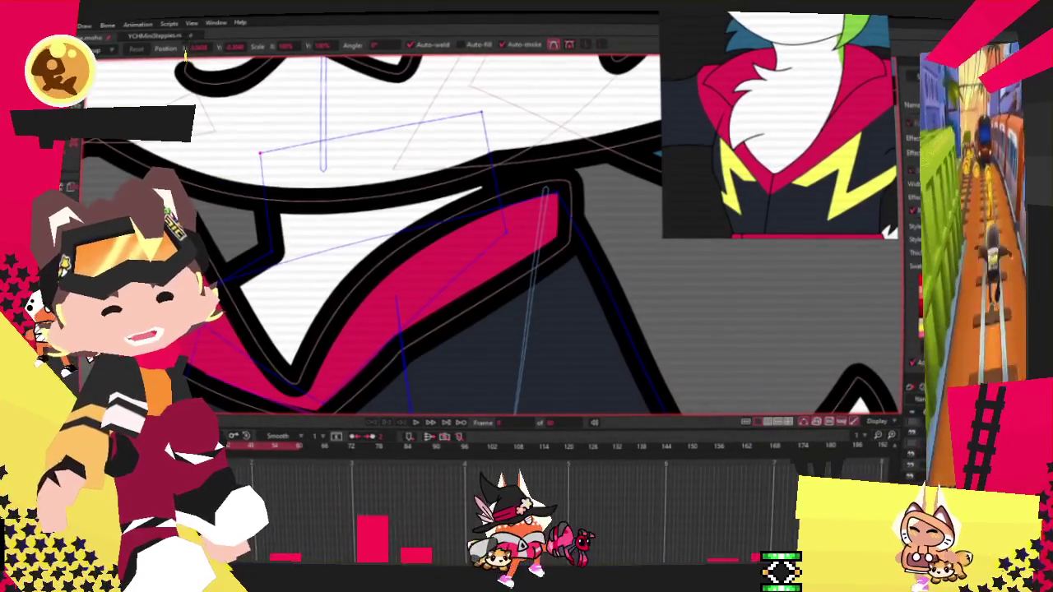
pyautogui.moveTo(283, 227); pyautogui.dragTo(365, 230)
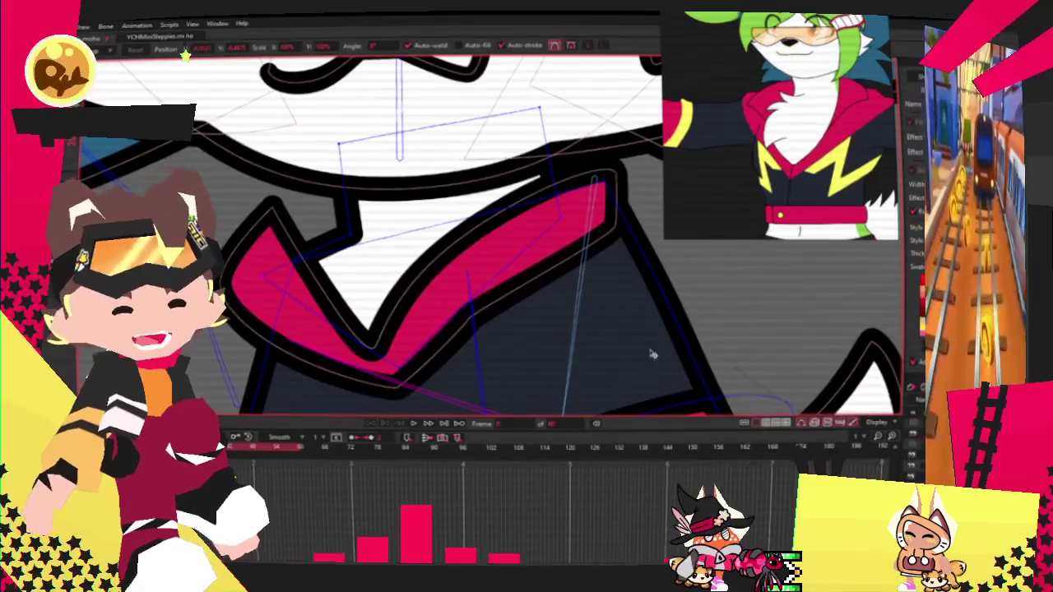
pyautogui.moveTo(549, 118); pyautogui.dragTo(557, 240)
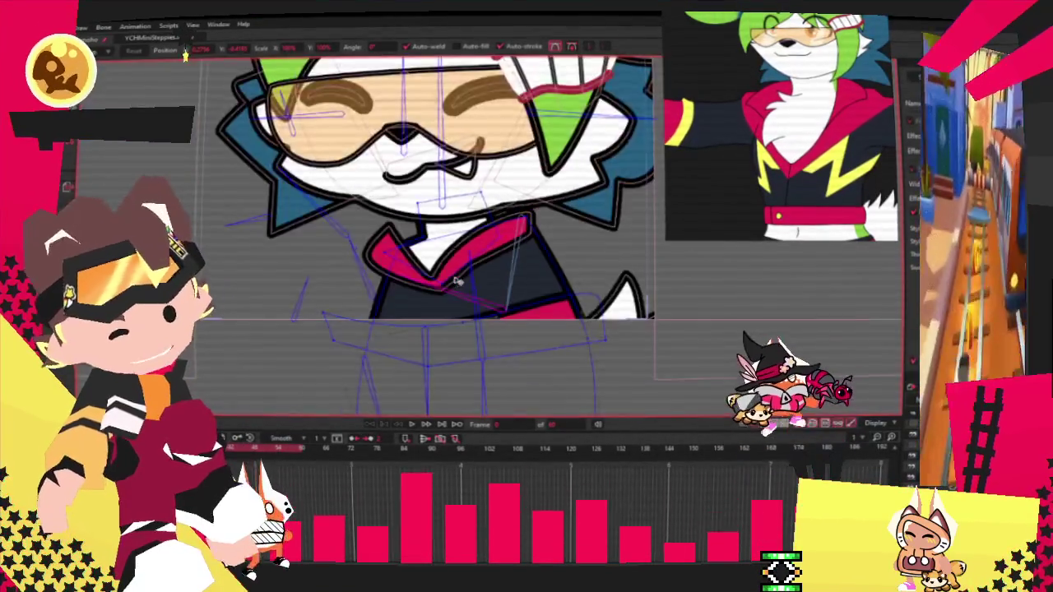
pyautogui.scroll(-2, 493, 263)
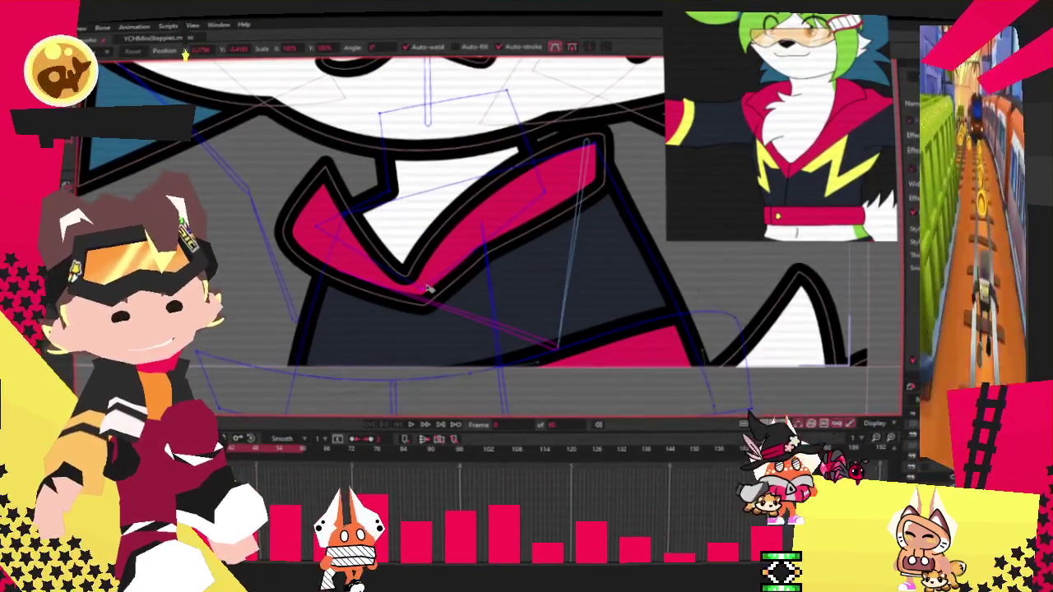
pyautogui.scroll(-3, 421, 291)
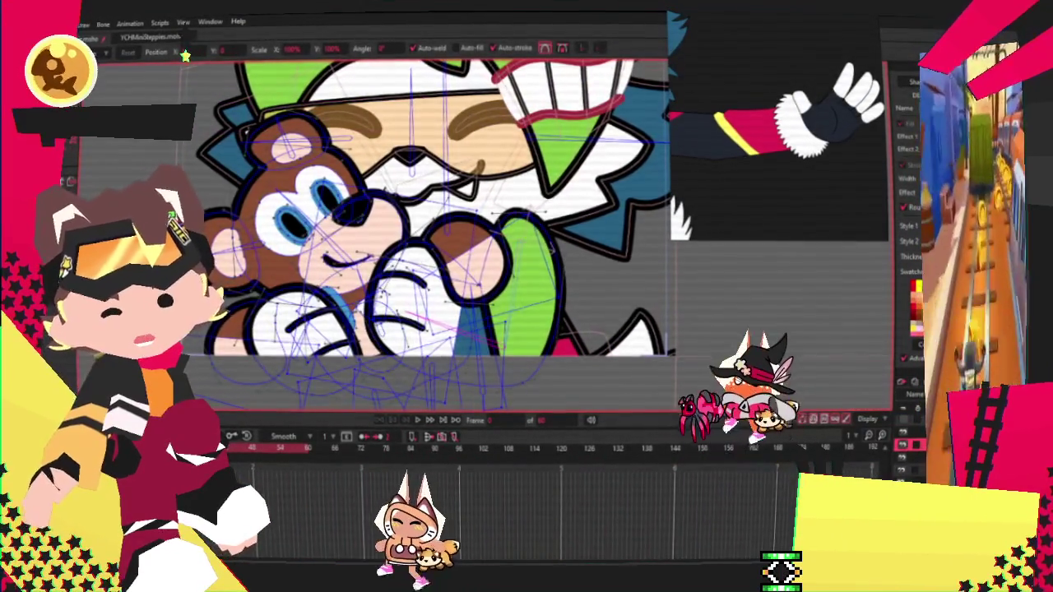
# Step: Cycle through the stacked shapes on the bear plush's hand and palm, then clear the selection
pyautogui.press('q')
pyautogui.scroll(3, 536, 289)
pyautogui.click(493, 296)
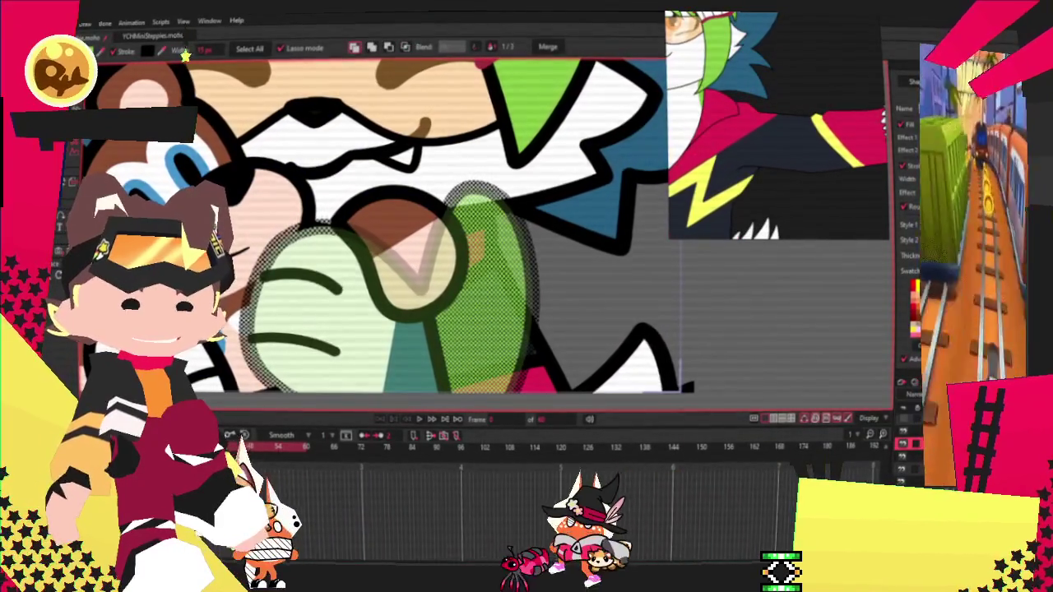
pyautogui.click(378, 329)
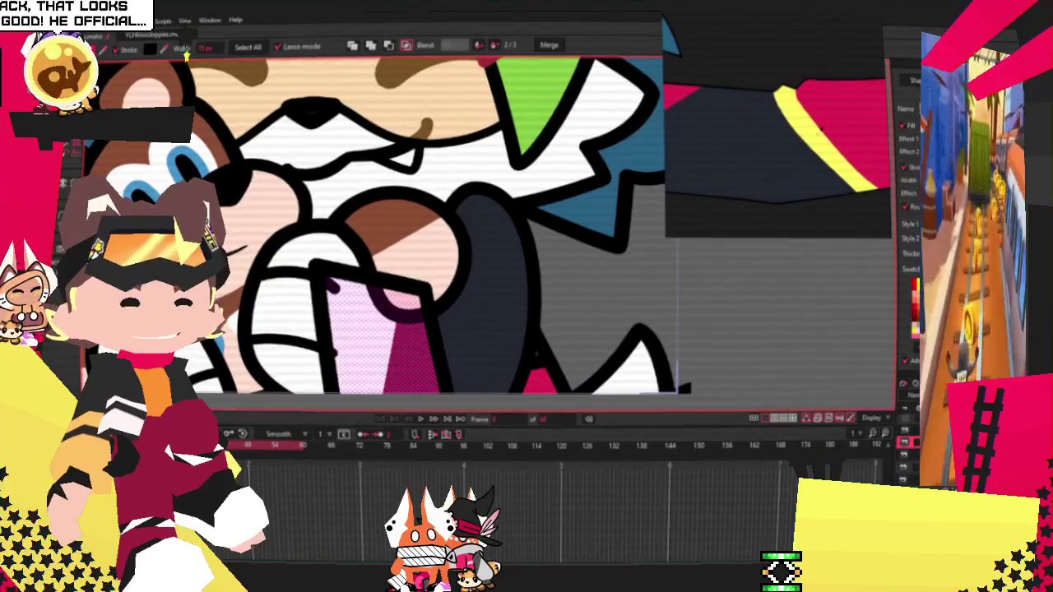
pyautogui.scroll(-2, 553, 200)
pyautogui.scroll(-2, 501, 198)
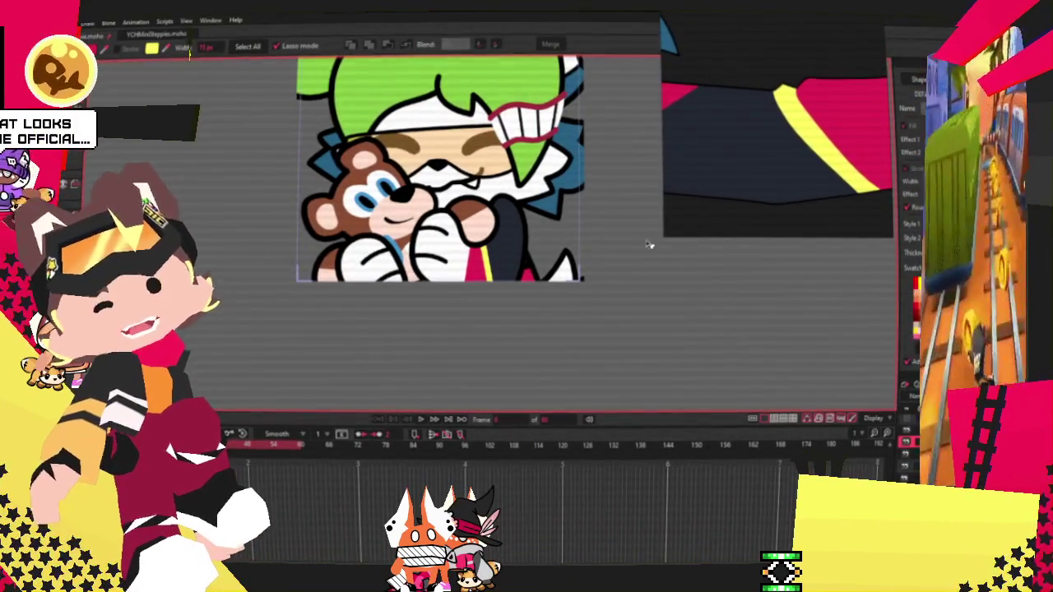
pyautogui.scroll(5, 497, 291)
pyautogui.click(462, 288)
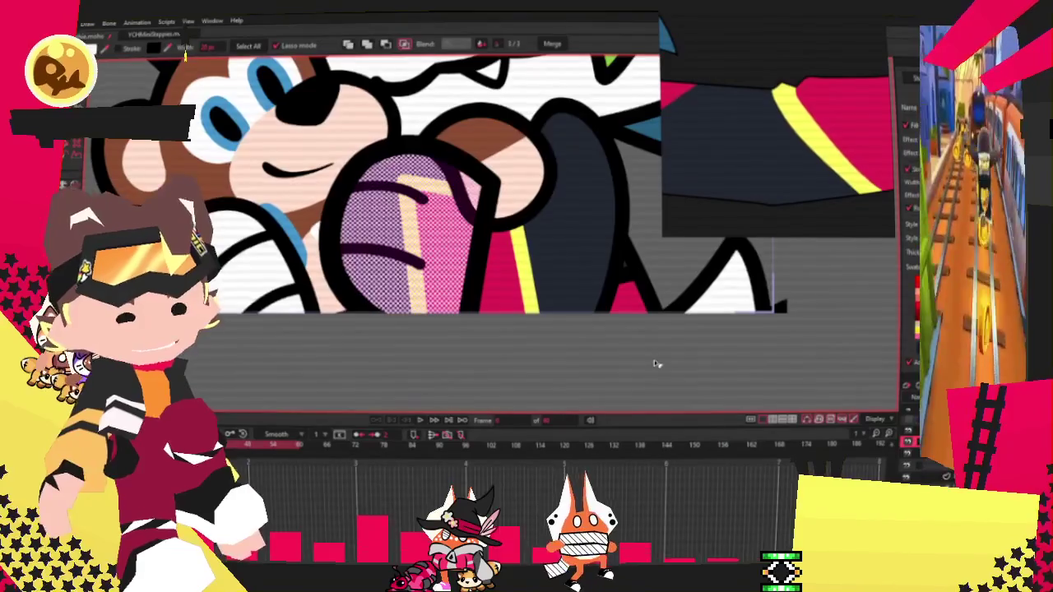
pyautogui.scroll(-2, 657, 363)
pyautogui.scroll(3, 448, 278)
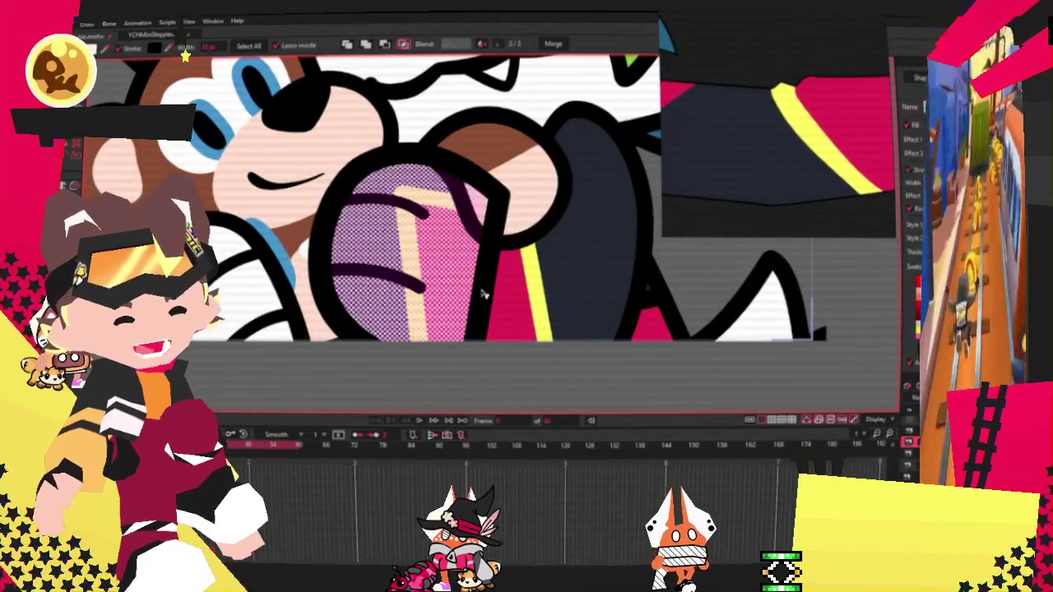
pyautogui.click(484, 293)
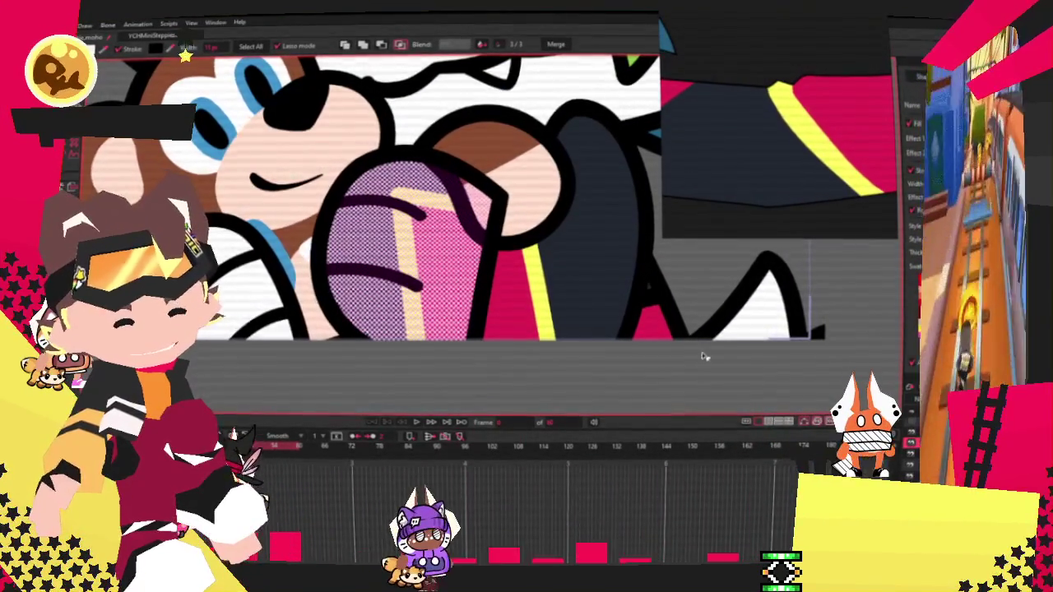
pyautogui.press('space')
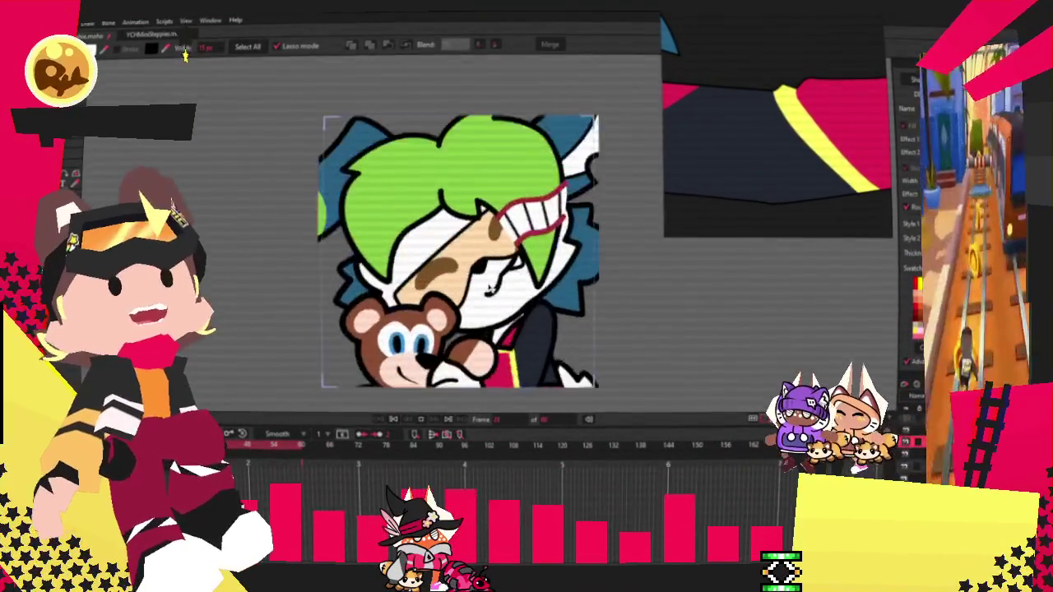
# Step: Pause the playing animation with the stop button under the canvas
pyautogui.click(393, 421)
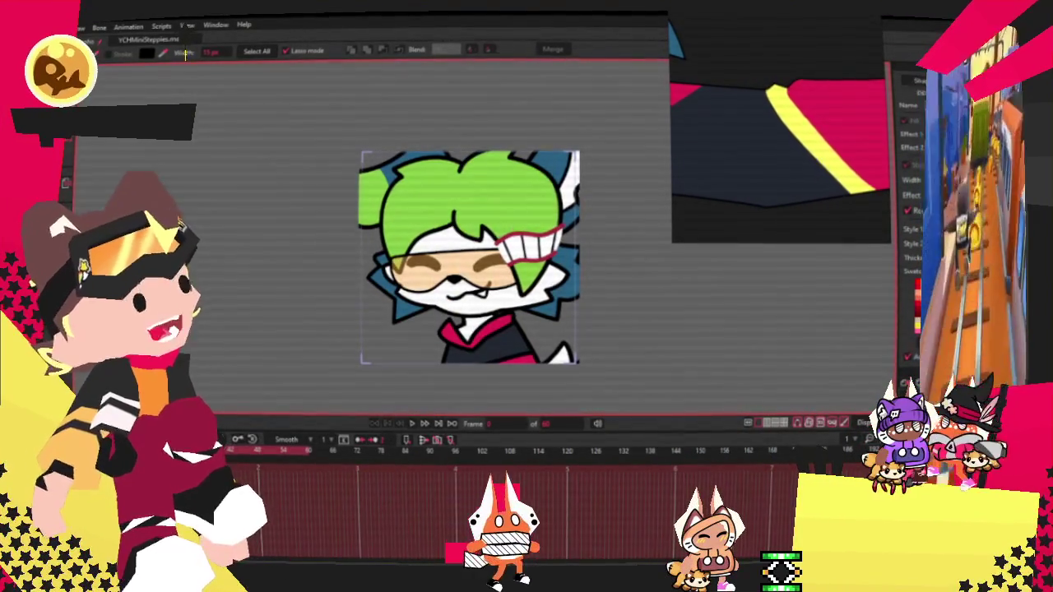
# Step: Zoom into the face and select every point of the drawing with Transform Points
pyautogui.scroll(5, 554, 326)
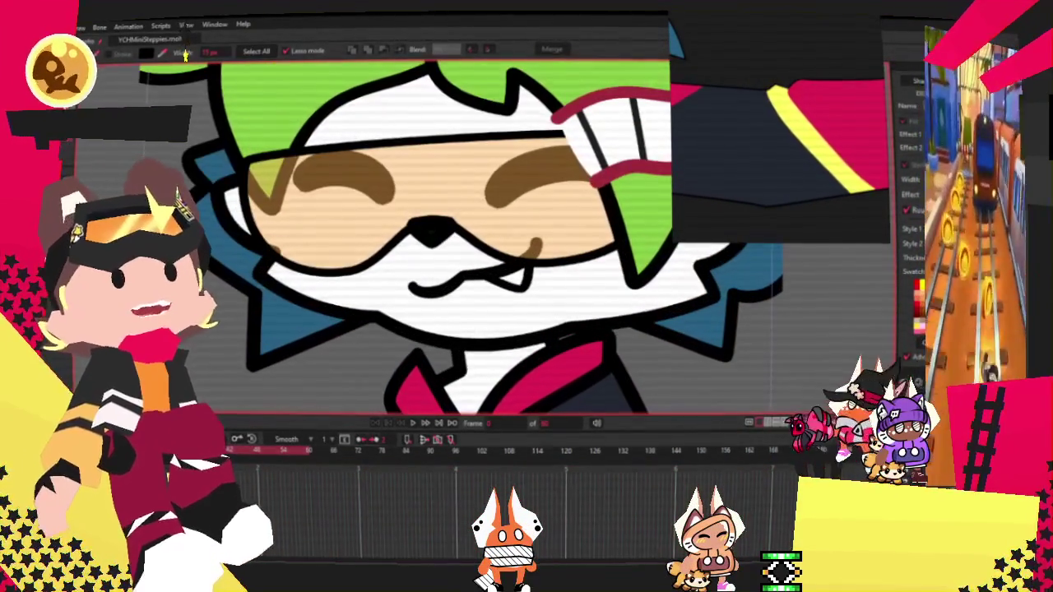
pyautogui.hotkey('ctrl', 'a')
pyautogui.press('t')
pyautogui.scroll(2, 621, 357)
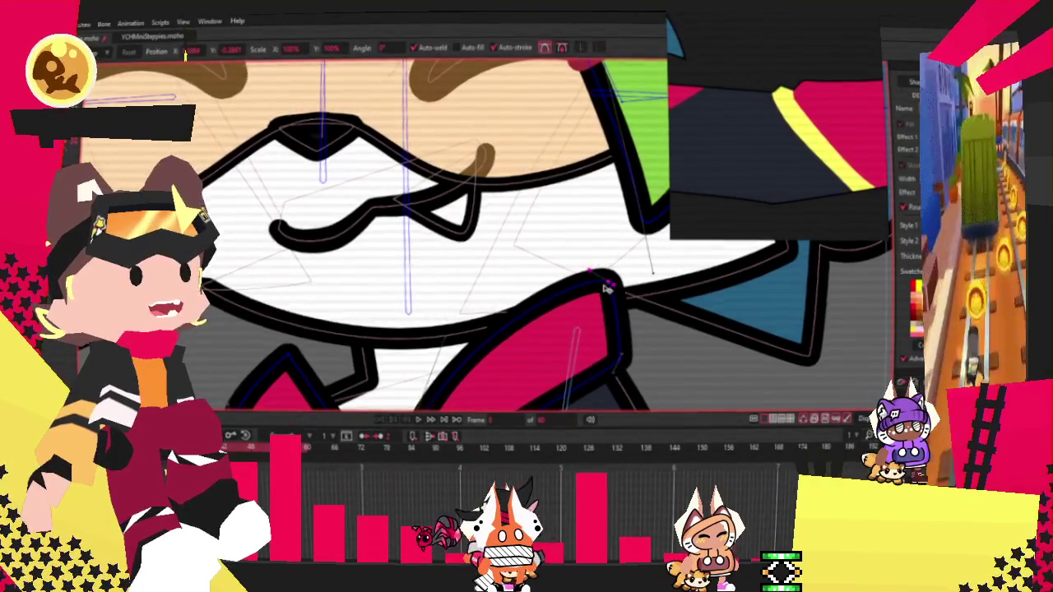
pyautogui.scroll(-3, 591, 297)
pyautogui.scroll(3, 466, 266)
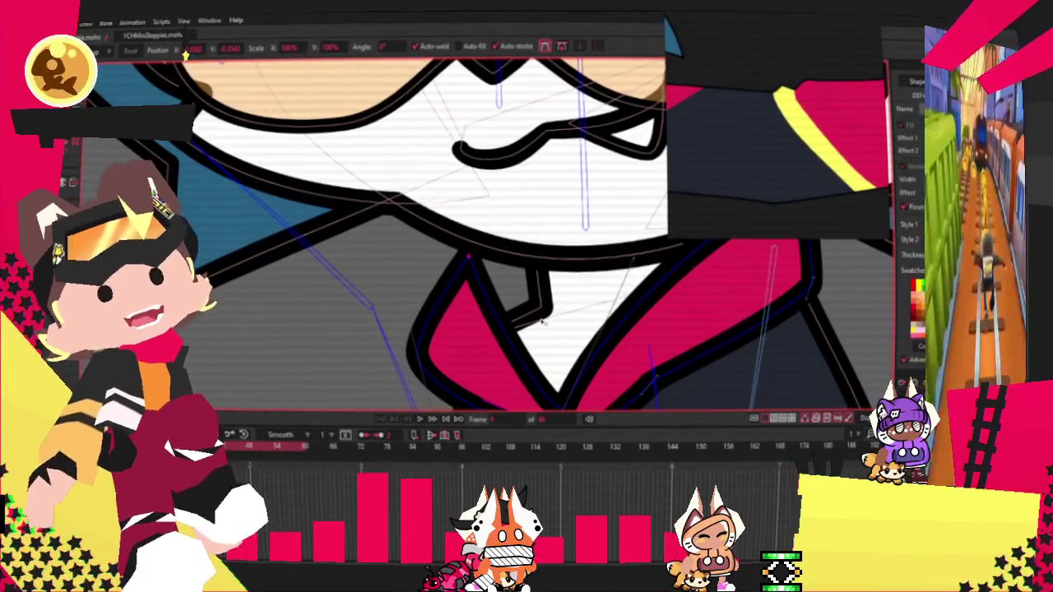
pyautogui.scroll(-2, 541, 323)
pyautogui.scroll(2, 520, 315)
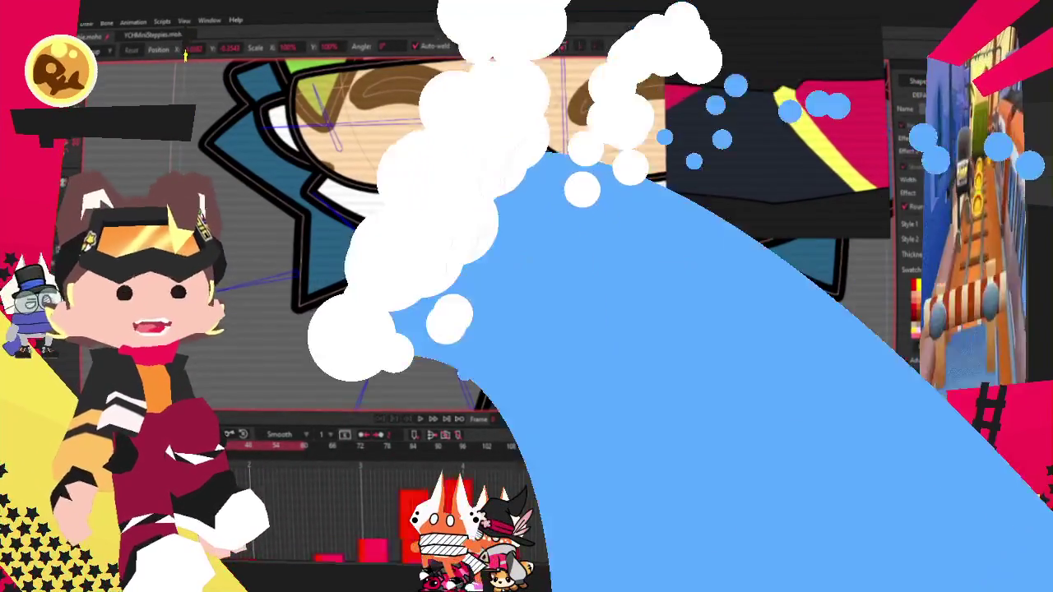
pyautogui.scroll(2, 588, 195)
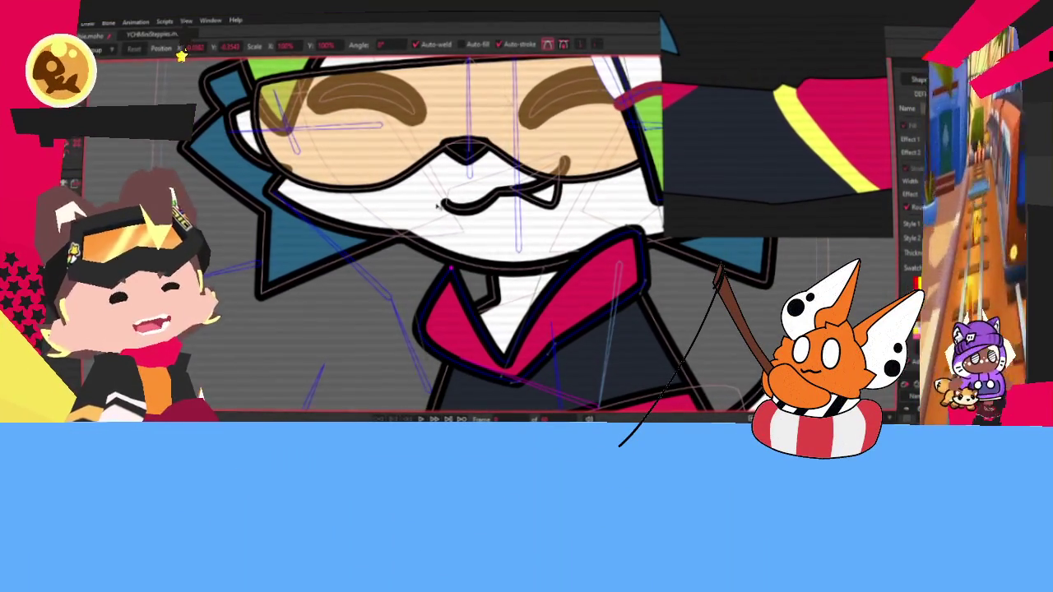
pyautogui.scroll(2, 523, 285)
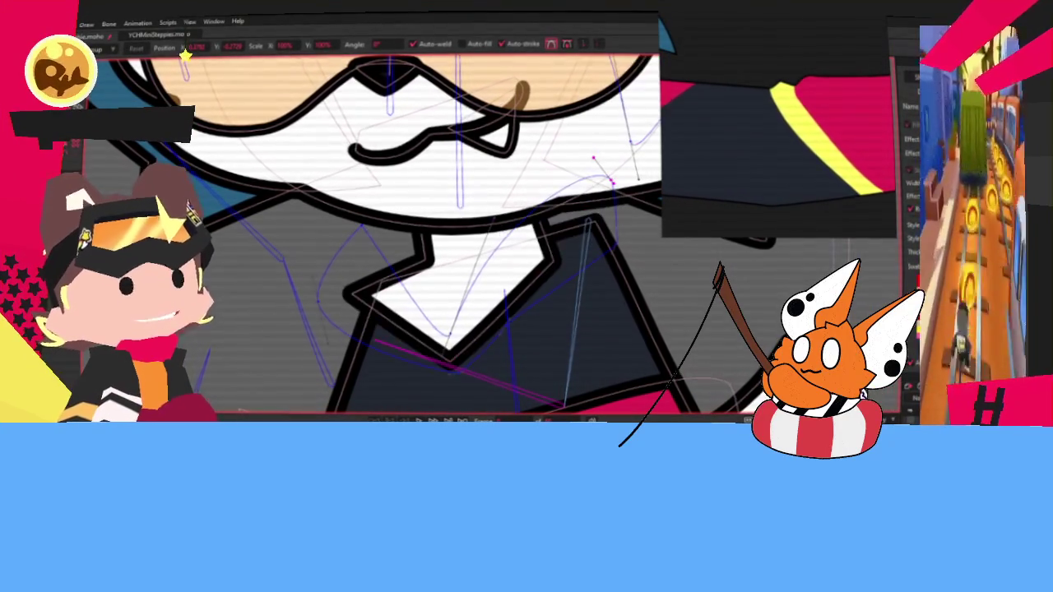
pyautogui.scroll(-5, 564, 398)
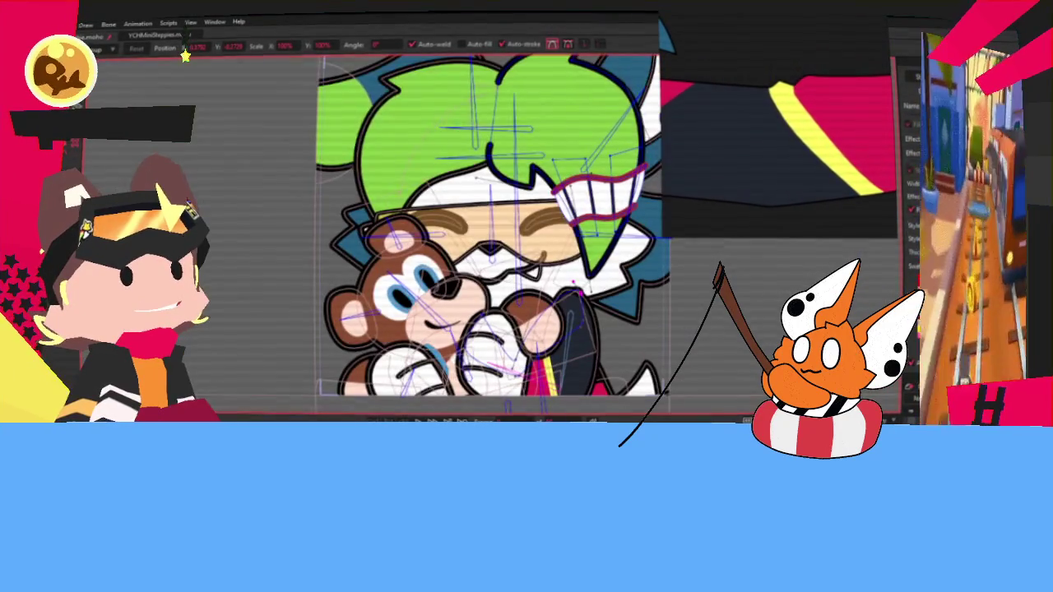
pyautogui.scroll(-5, 531, 256)
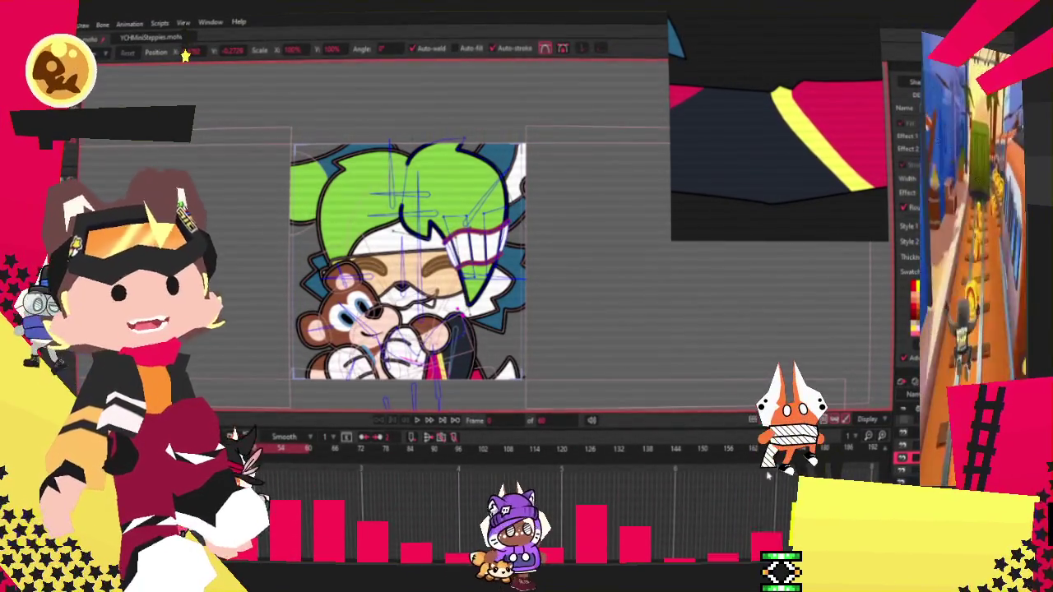
pyautogui.hotkey('alt', 'f')
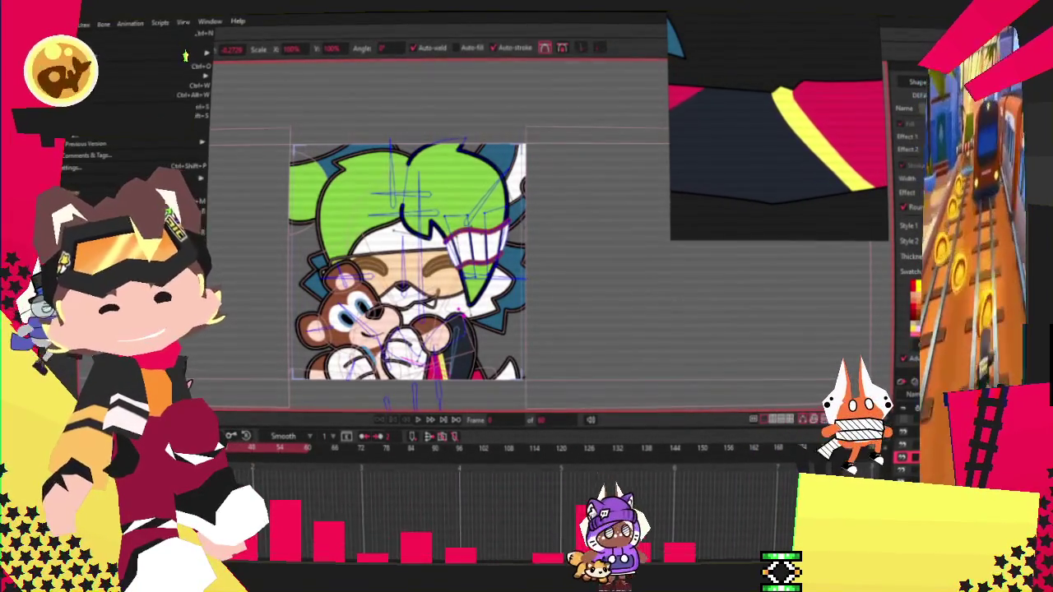
pyautogui.press('Escape')
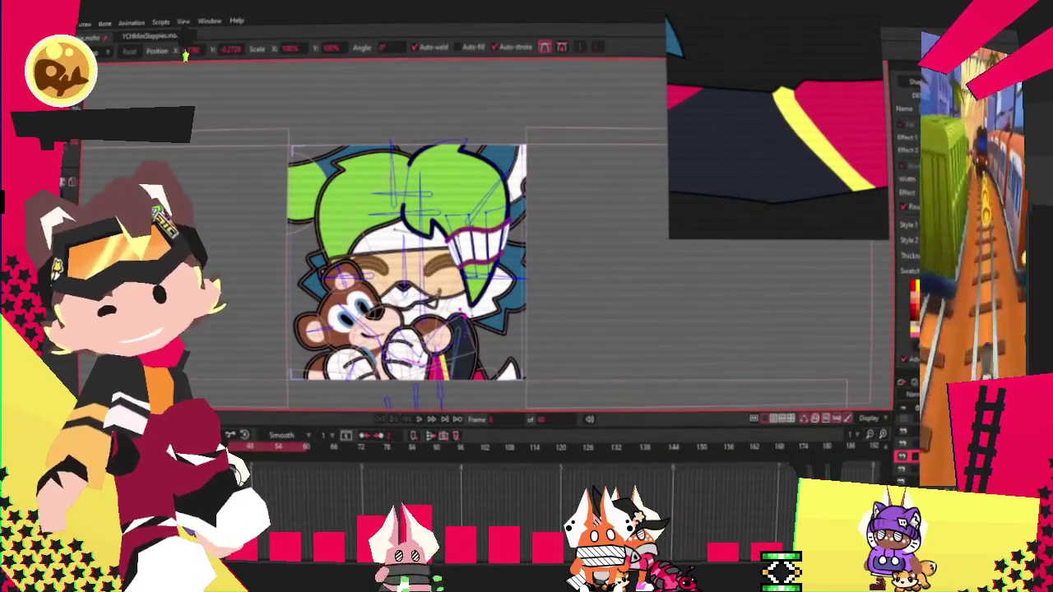
pyautogui.hotkey('alt', 'f')
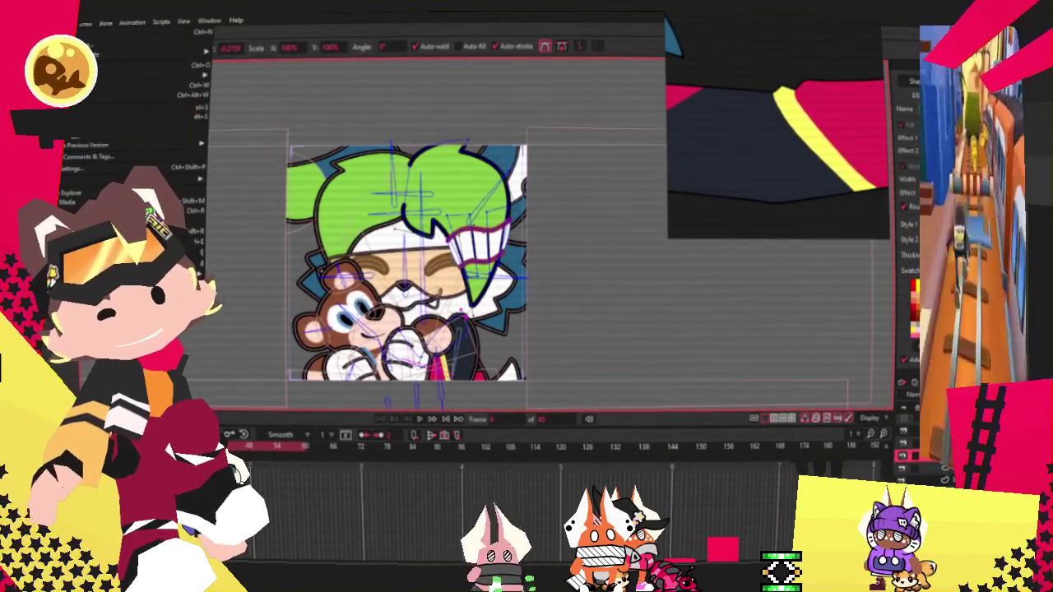
pyautogui.press('Escape')
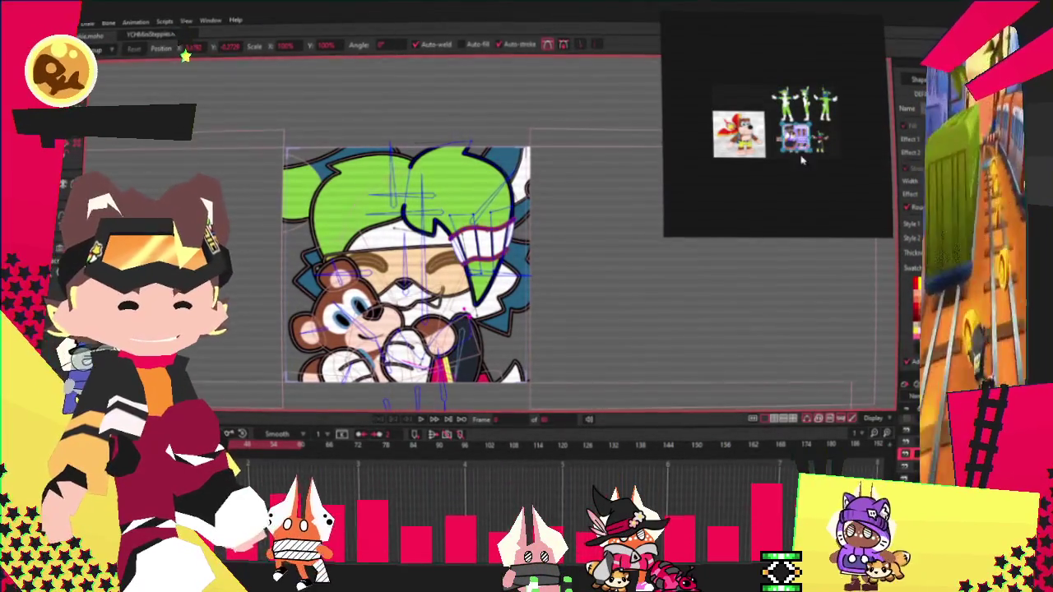
# Step: Enlarge the black-backed jackal reference sheet and zoom around its paw, body and head
pyautogui.doubleClick(794, 144)
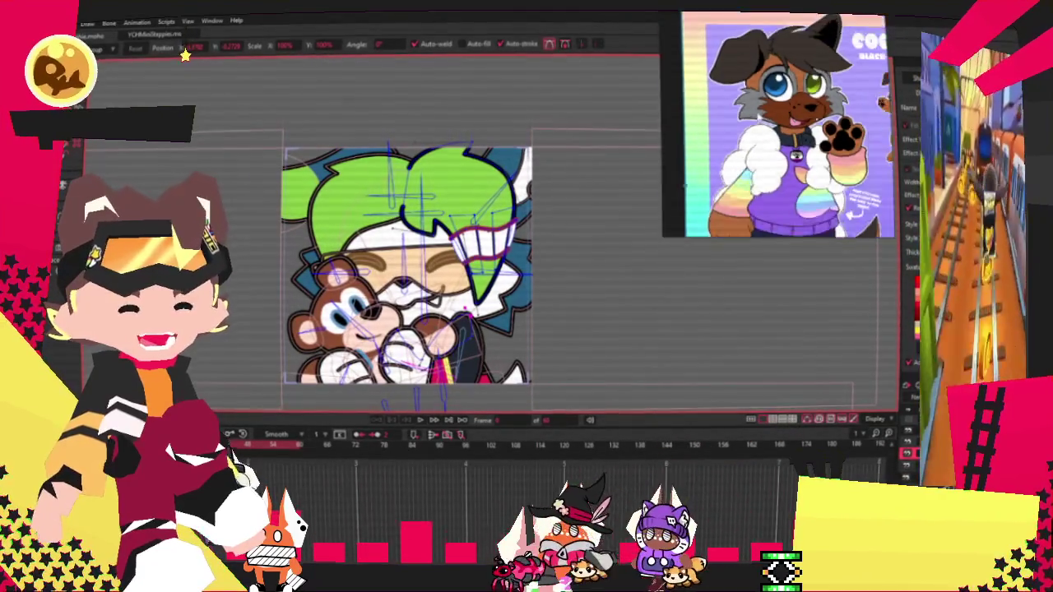
pyautogui.scroll(-3, 776, 70)
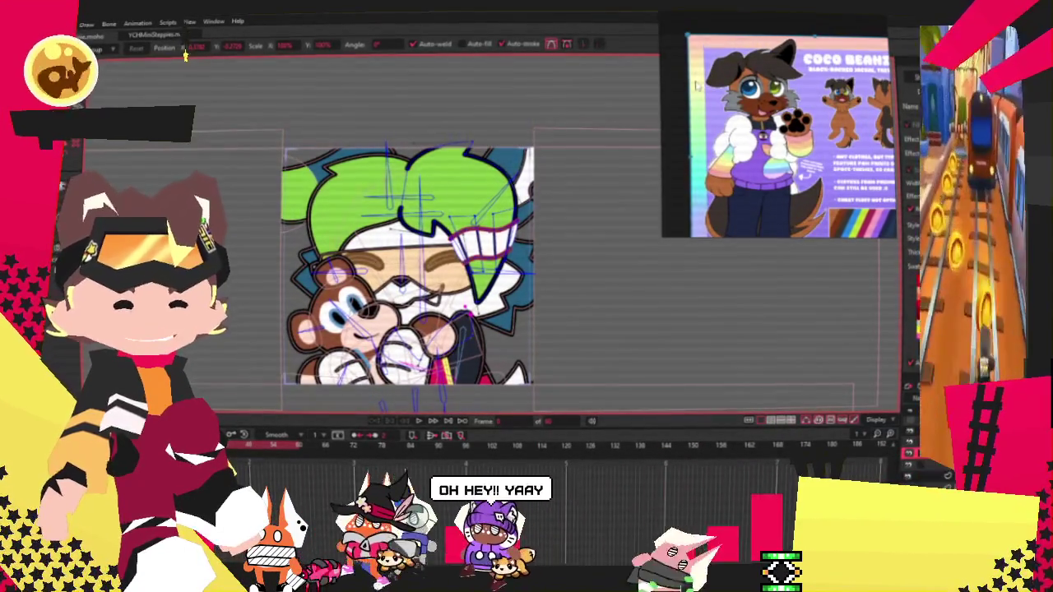
pyautogui.scroll(-2, 822, 124)
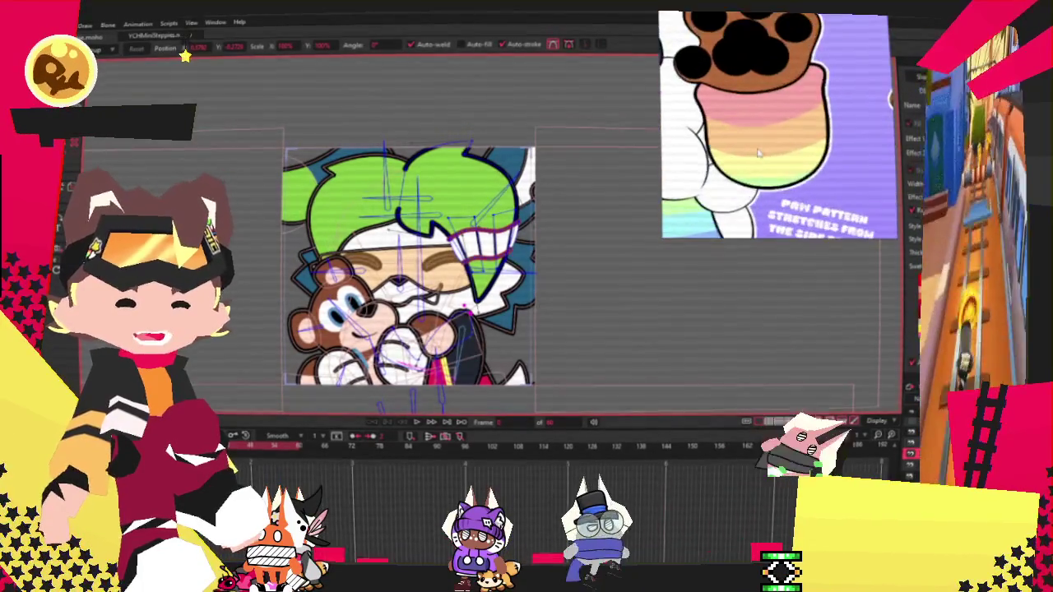
pyautogui.scroll(2, 758, 143)
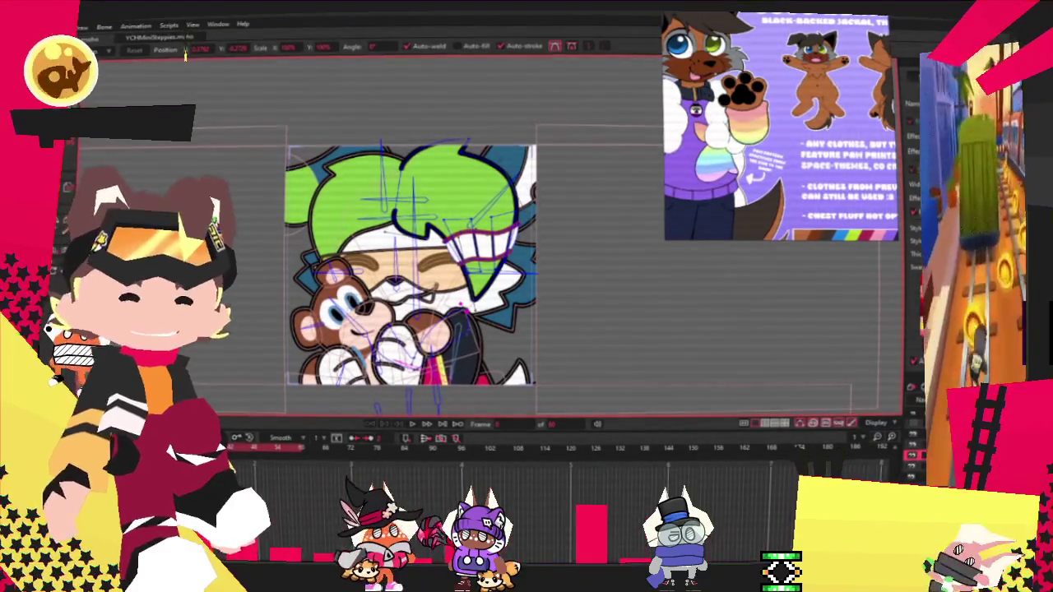
pyautogui.scroll(-3, 829, 93)
pyautogui.scroll(3, 829, 93)
pyautogui.scroll(3, 829, 93)
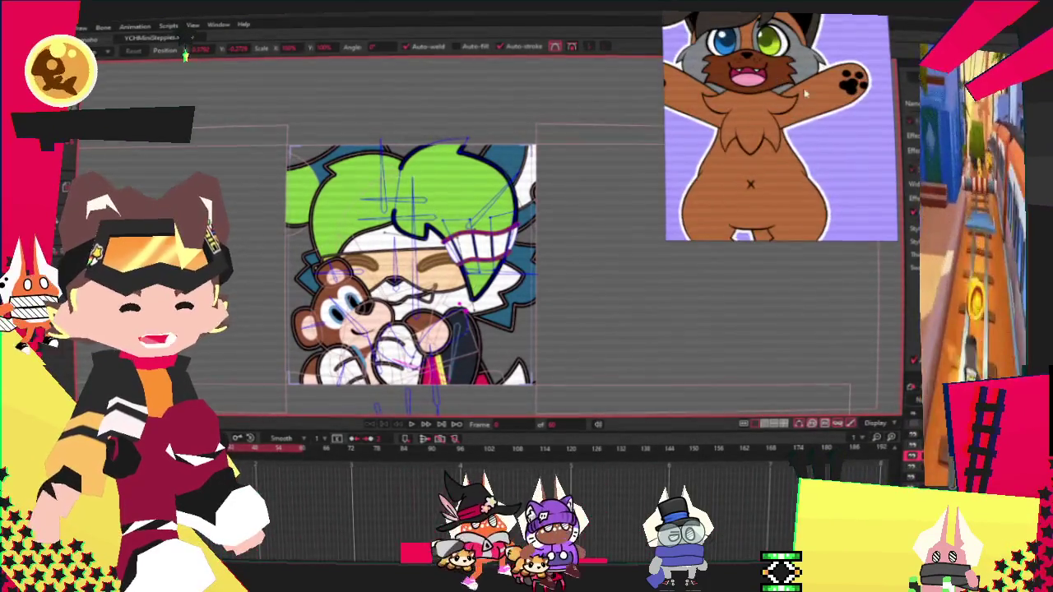
pyautogui.scroll(-2, 829, 93)
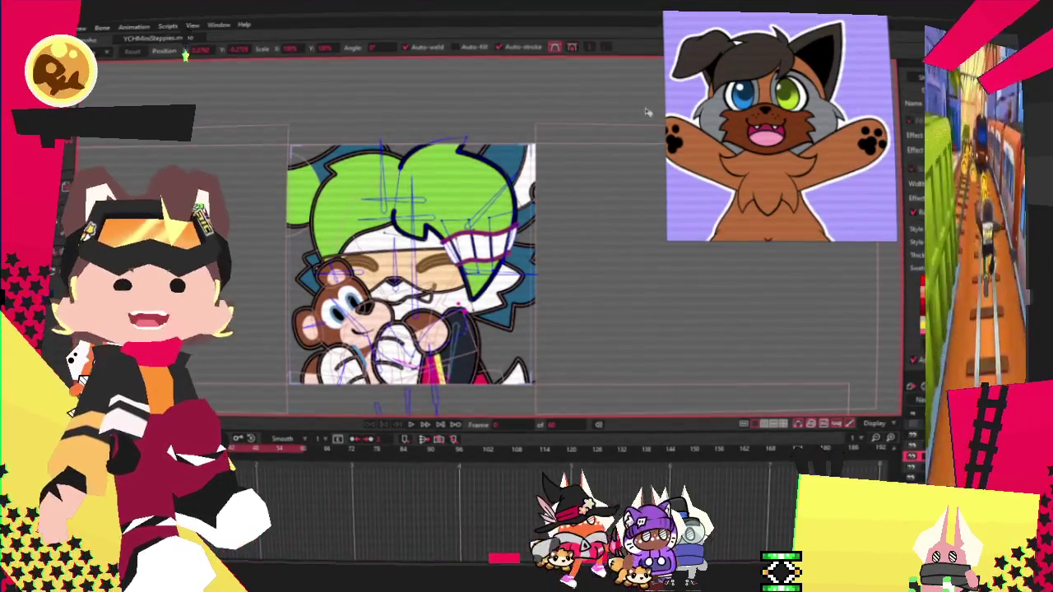
pyautogui.scroll(-2, 510, 157)
pyautogui.scroll(2, 490, 177)
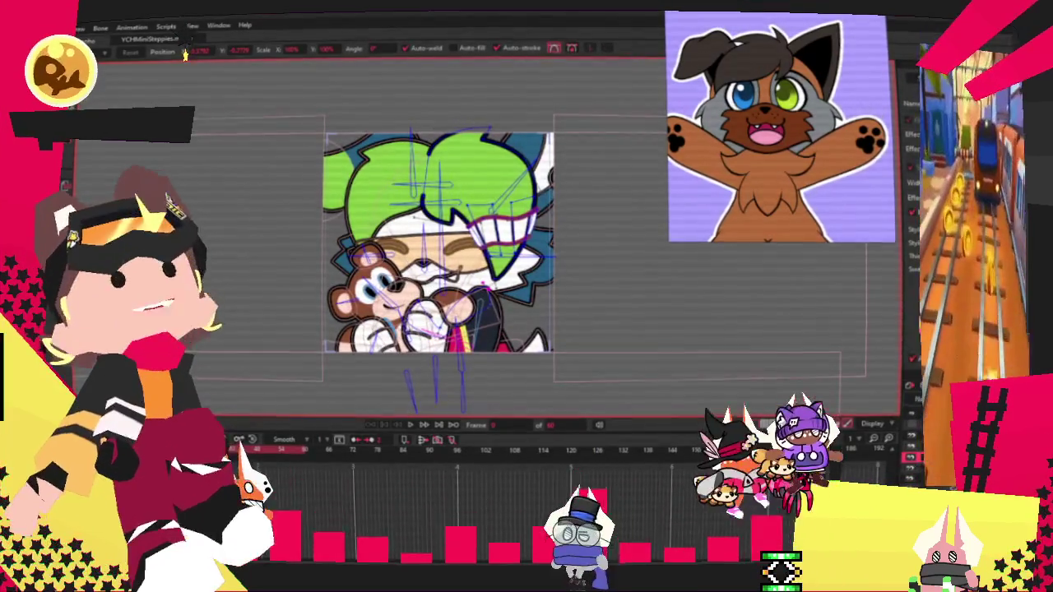
pyautogui.press('z')
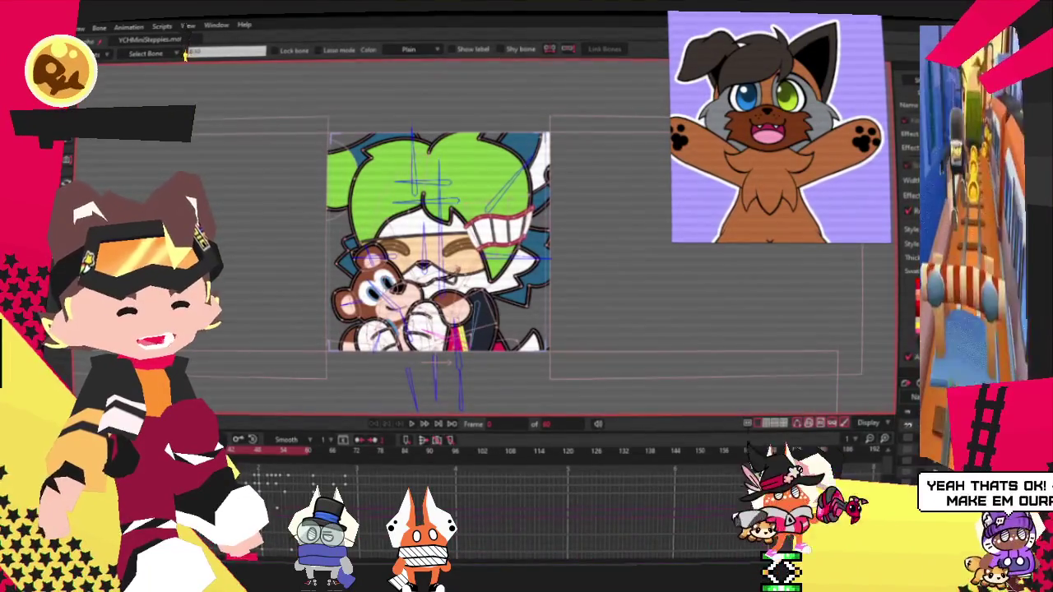
pyautogui.press('g')
pyautogui.scroll(3, 655, 337)
pyautogui.scroll(2, 504, 234)
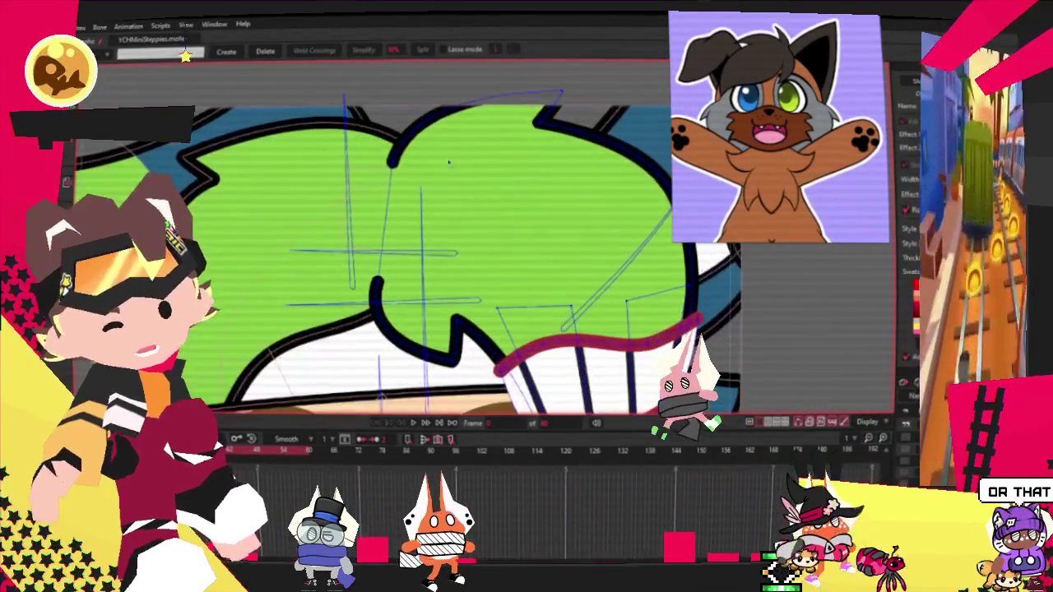
pyautogui.scroll(2, 490, 271)
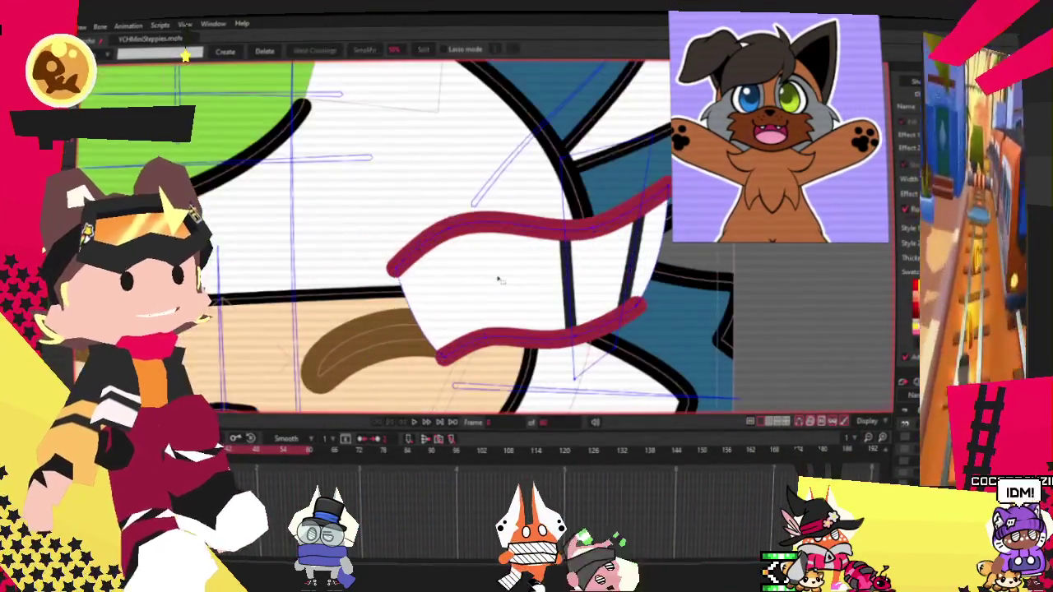
pyautogui.scroll(-4, 520, 288)
pyautogui.scroll(2, 519, 288)
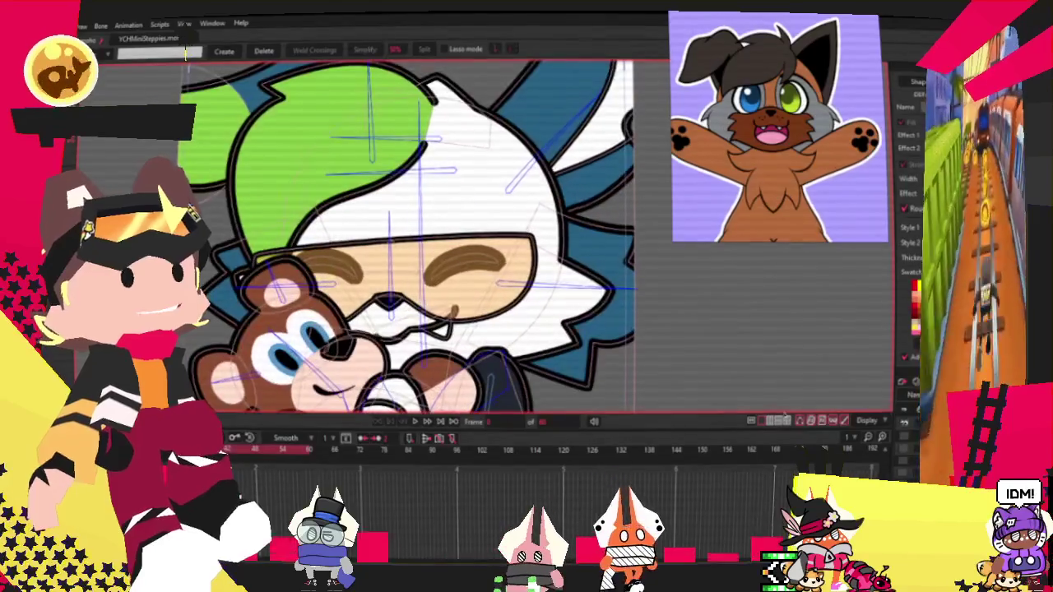
pyautogui.scroll(2, 411, 238)
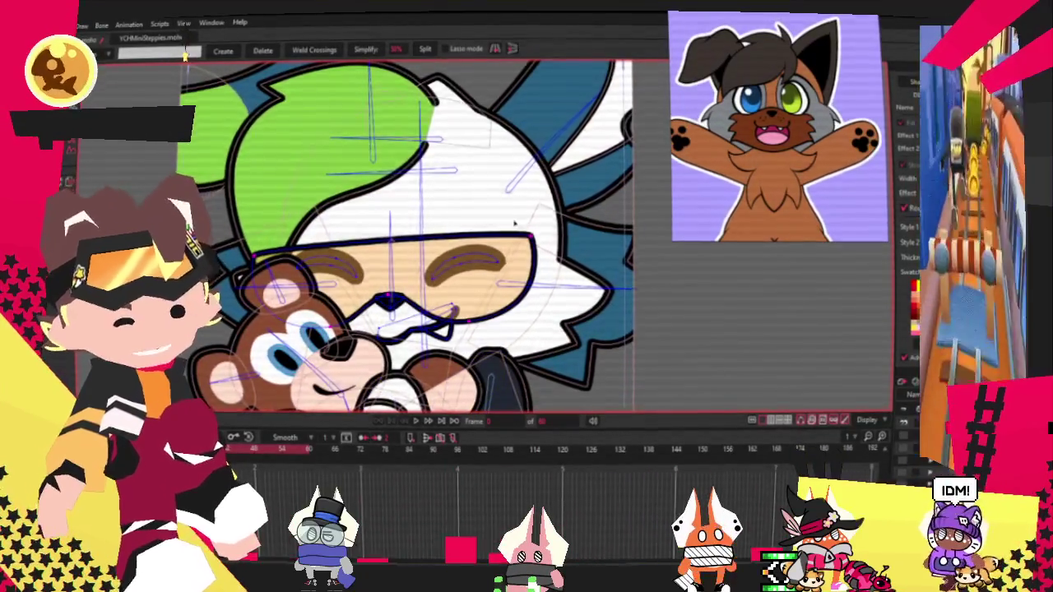
pyautogui.scroll(-2, 474, 187)
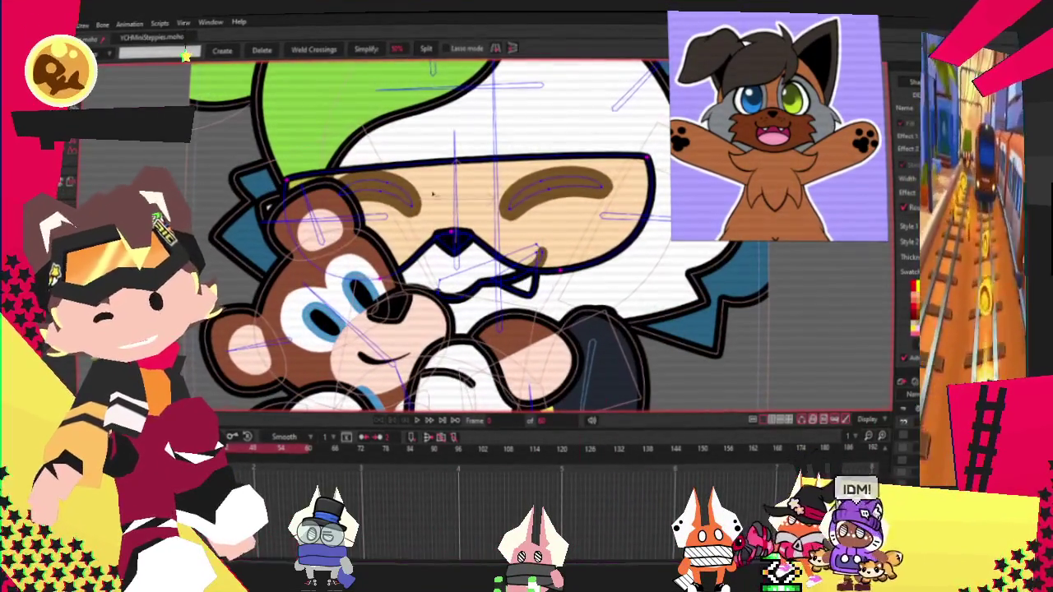
pyautogui.scroll(2, 475, 187)
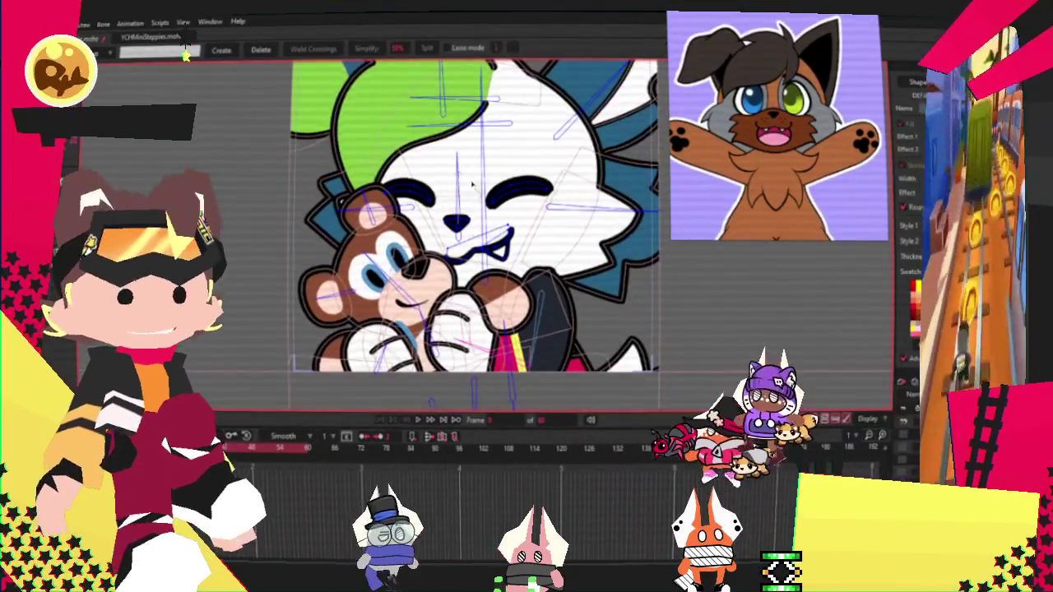
pyautogui.scroll(2, 411, 164)
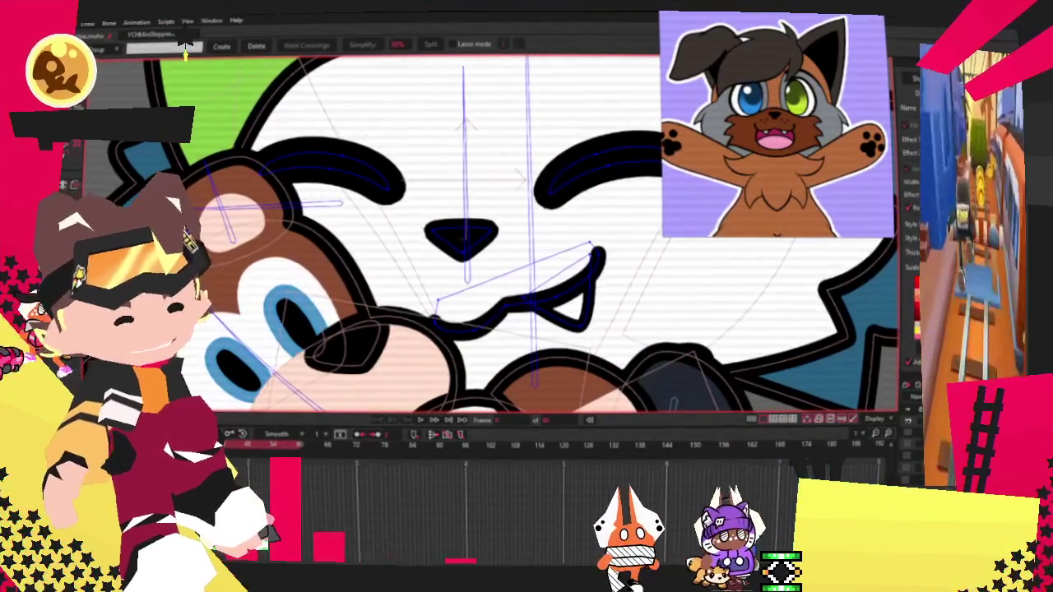
pyautogui.scroll(-5, 493, 233)
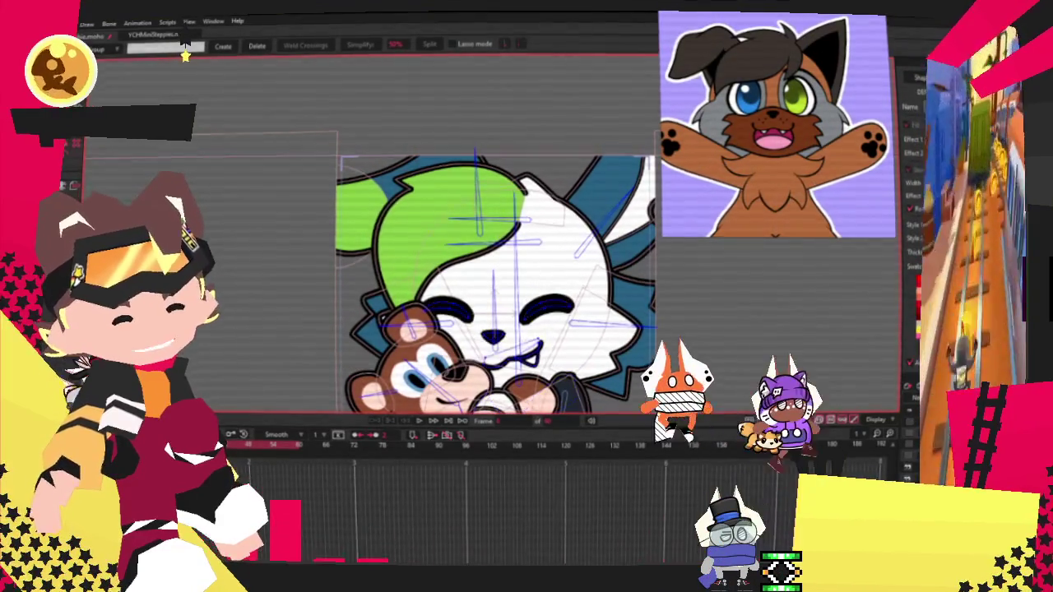
pyautogui.hotkey('ctrl', 'a')
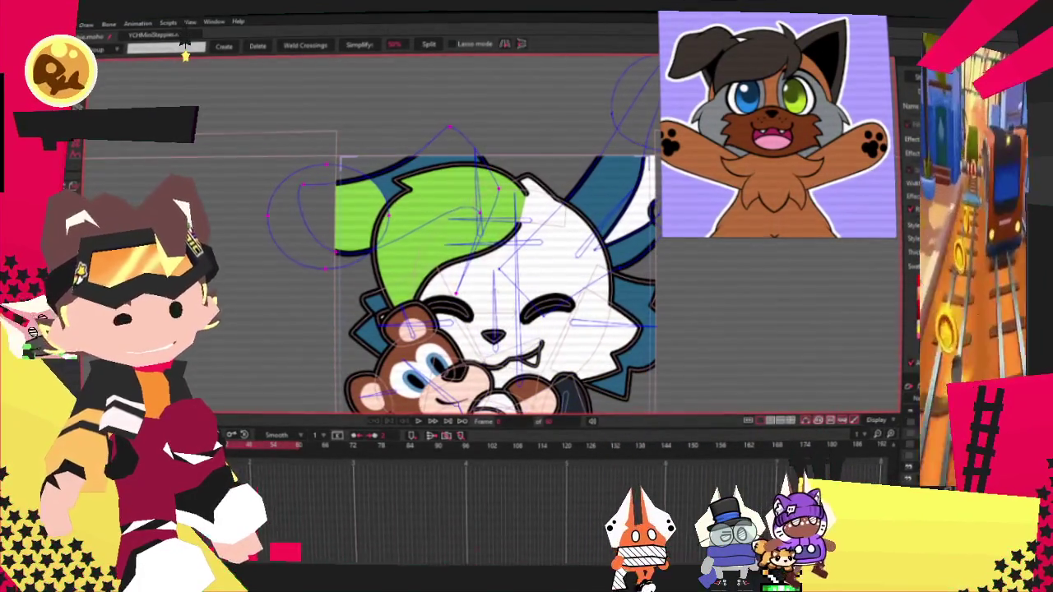
# Step: Pull the right ear's top curve into a sharp point and select the ear tip point
pyautogui.press('g')
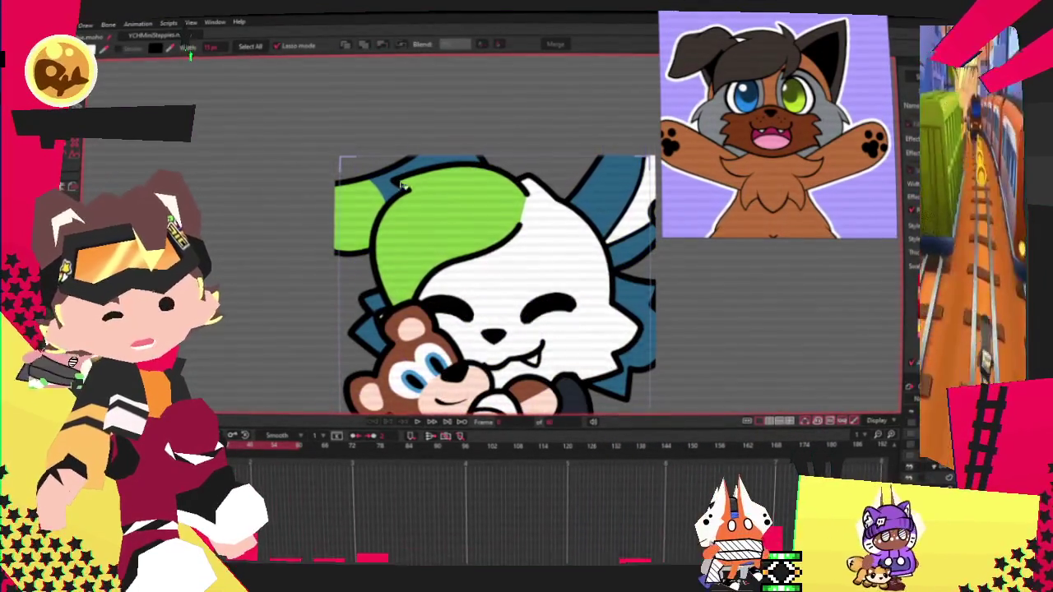
pyautogui.scroll(2, 311, 183)
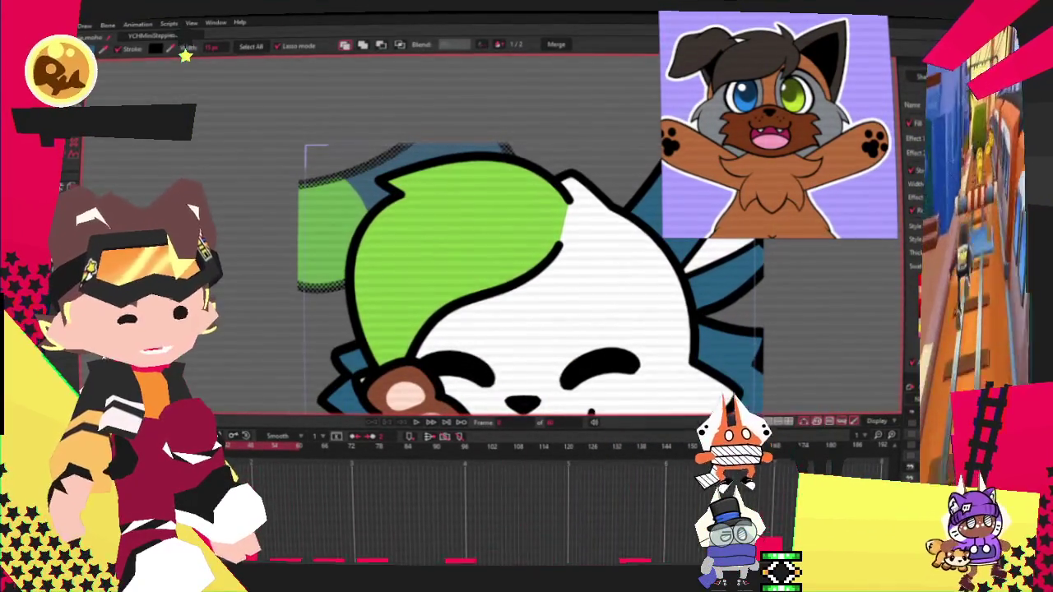
pyautogui.scroll(-2, 461, 272)
pyautogui.scroll(3, 460, 271)
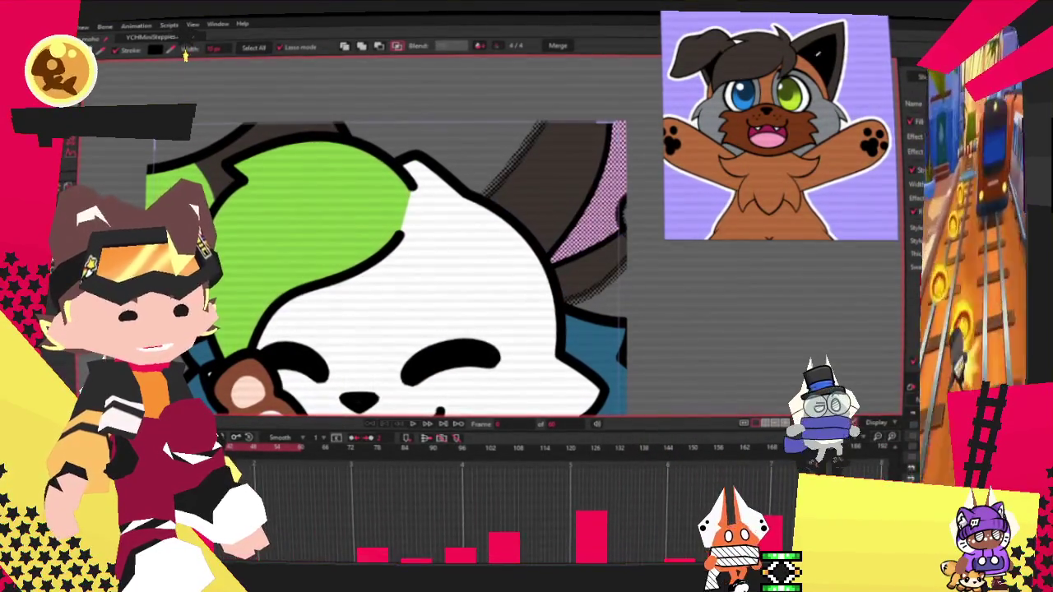
pyautogui.press('s')
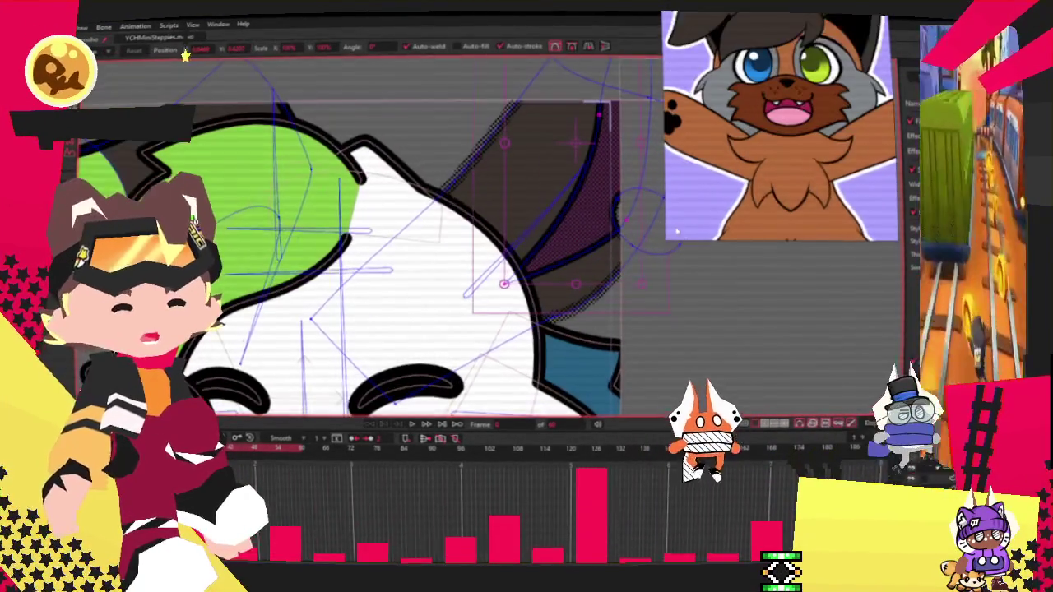
pyautogui.scroll(-5, 394, 247)
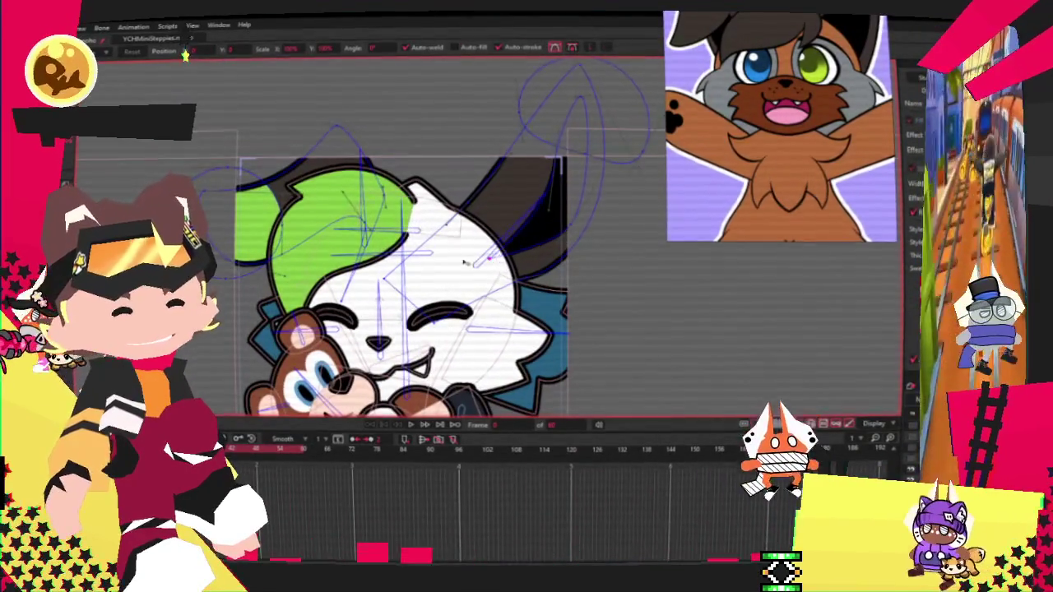
pyautogui.moveTo(568, 78); pyautogui.dragTo(581, 97)
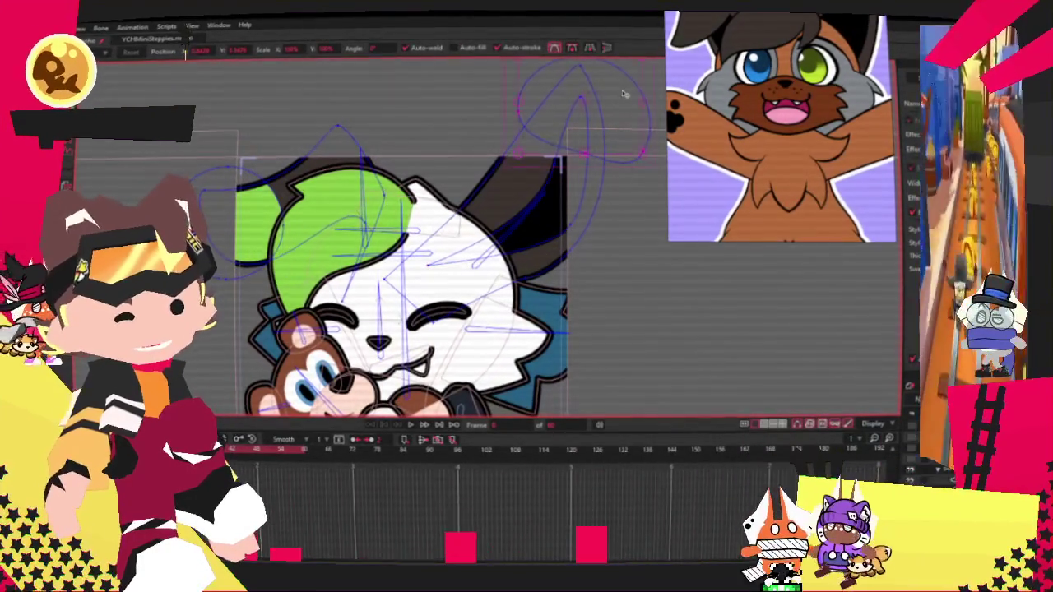
pyautogui.click(578, 135)
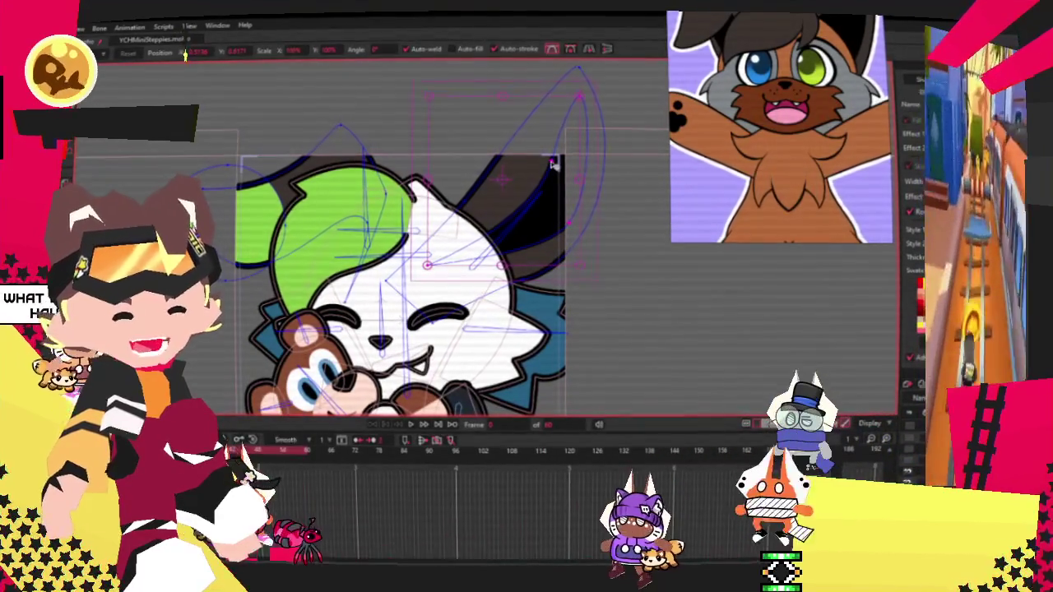
pyautogui.click(570, 219)
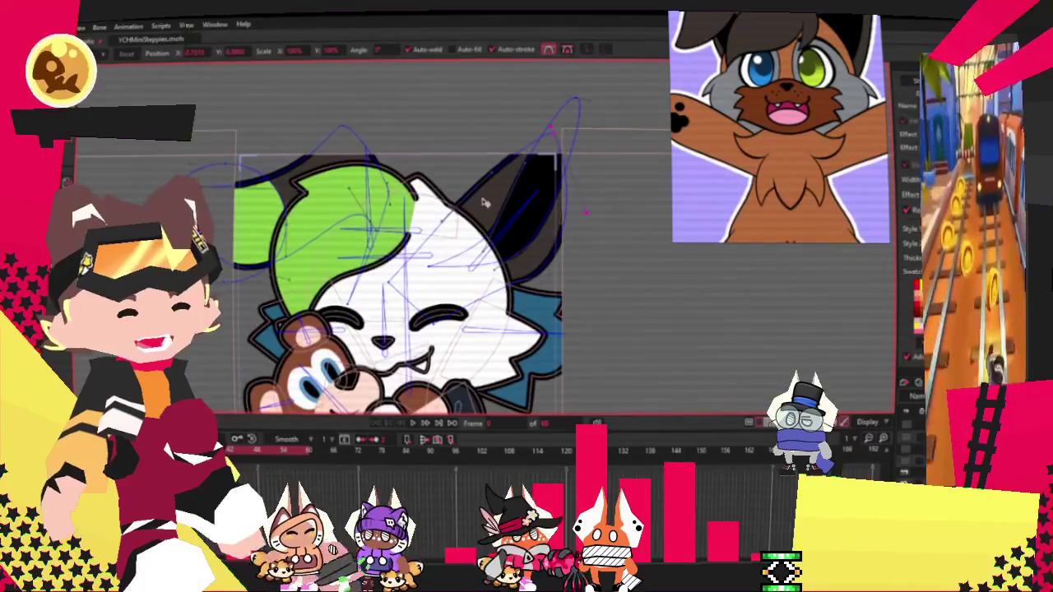
# Step: Move the right ear tip point down into place, undoing a stray top-right point shift
pyautogui.scroll(2, 458, 223)
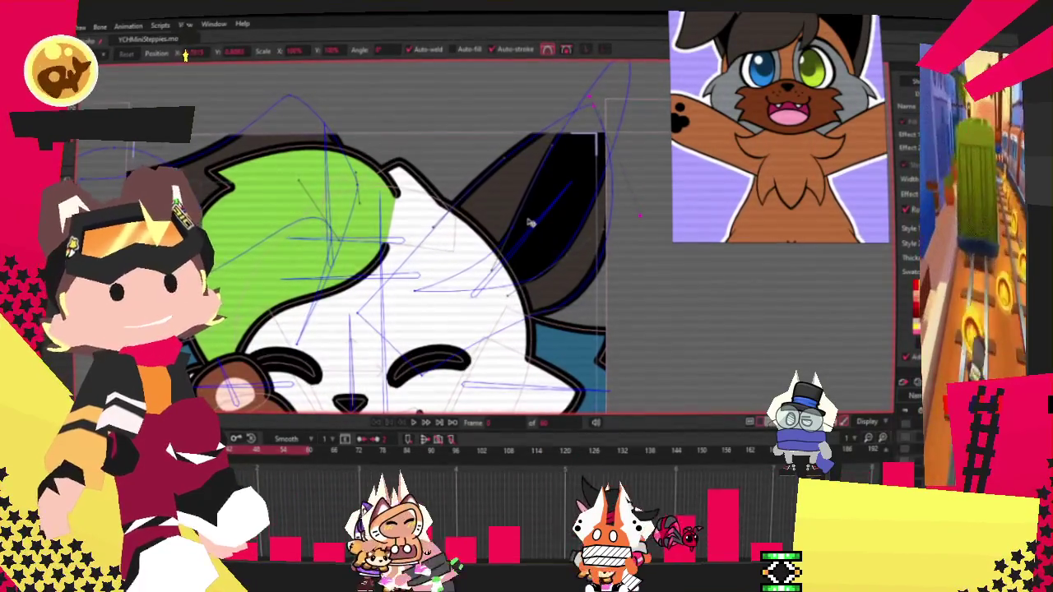
pyautogui.scroll(-2, 531, 225)
pyautogui.scroll(-1, 551, 214)
pyautogui.scroll(2, 577, 204)
pyautogui.moveTo(547, 111)
pyautogui.mouseDown()
pyautogui.moveTo(515, 269)
pyautogui.moveTo(483, 321)
pyautogui.mouseUp()
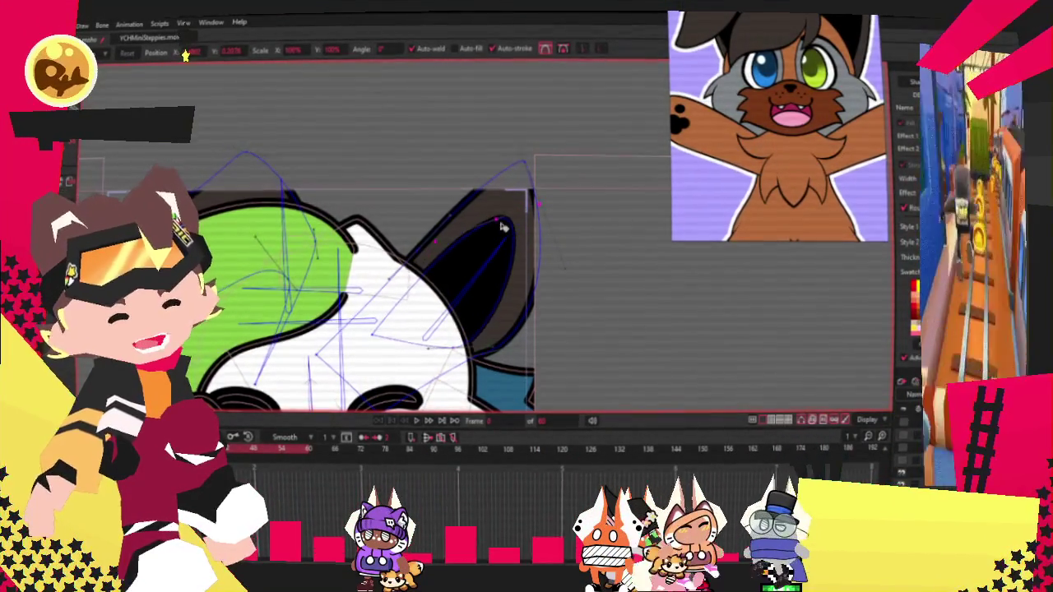
pyautogui.moveTo(527, 172); pyautogui.dragTo(511, 175)
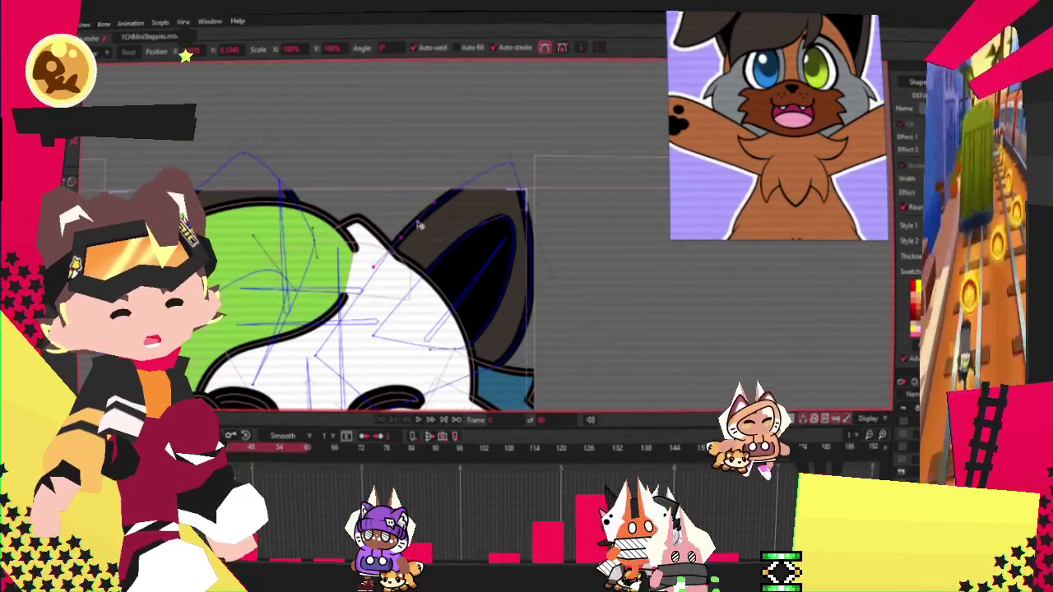
pyautogui.hotkey('ctrl', 'z')
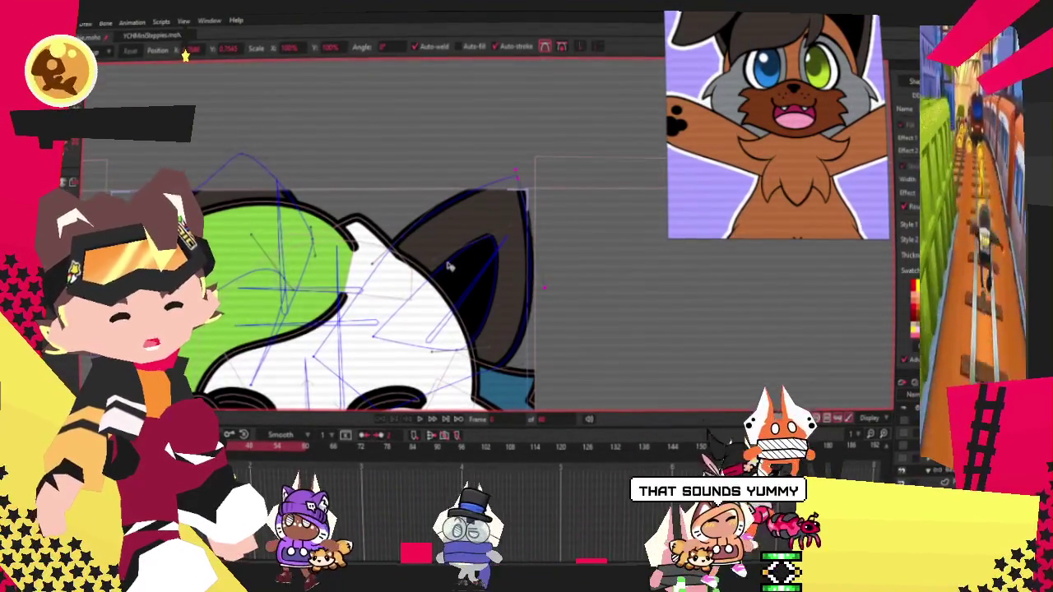
# Step: Select other ear outline points, then trial a green hair point move and undo it
pyautogui.click(478, 250)
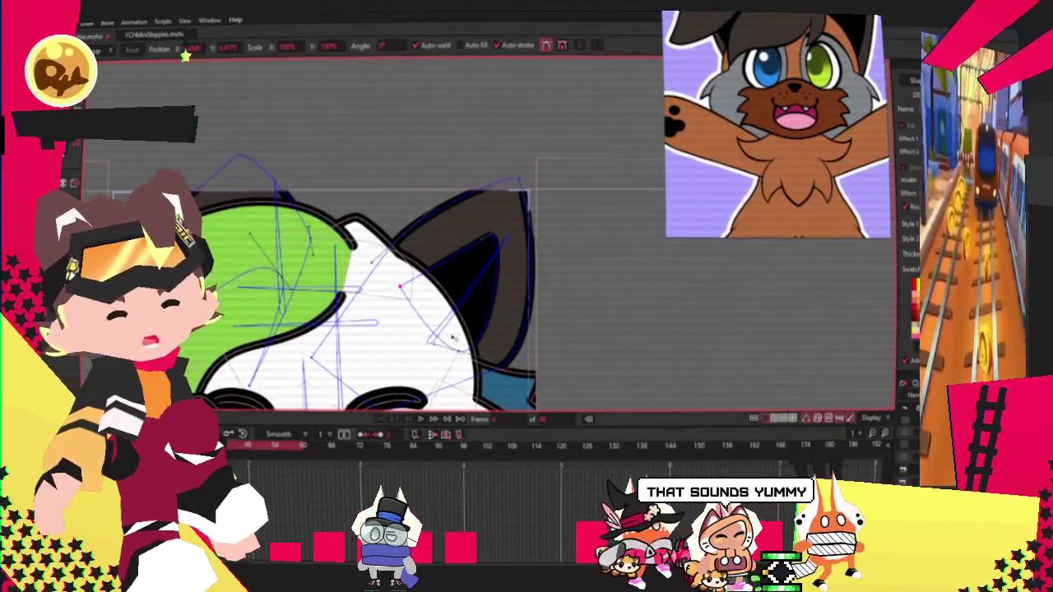
pyautogui.scroll(-5, 452, 338)
pyautogui.scroll(5, 343, 283)
pyautogui.scroll(-5, 316, 281)
pyautogui.scroll(5, 328, 263)
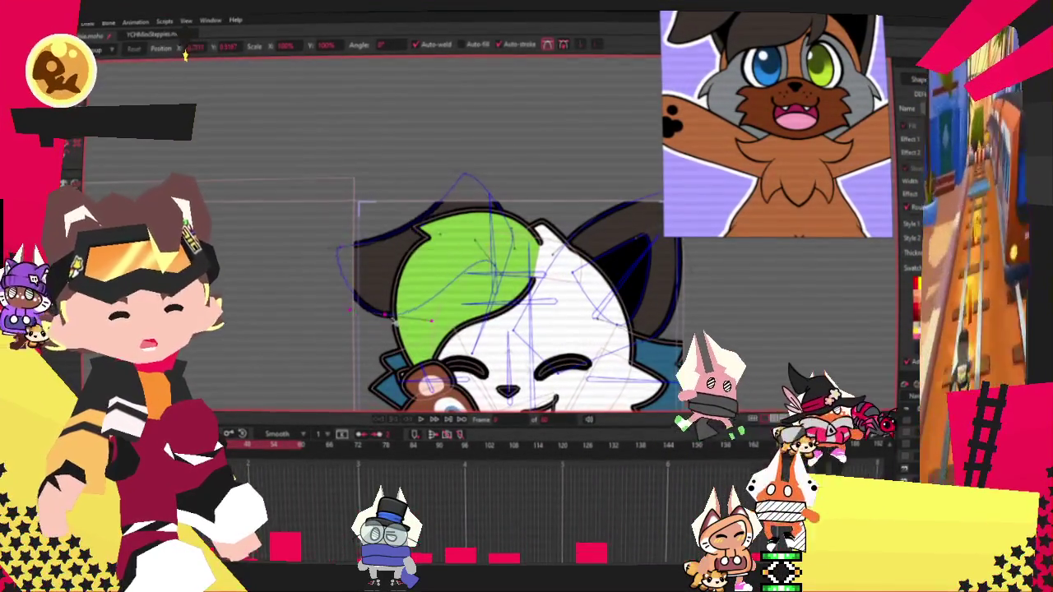
pyautogui.click(388, 253)
pyautogui.scroll(-5, 388, 252)
pyautogui.scroll(5, 329, 246)
pyautogui.scroll(3, 549, 289)
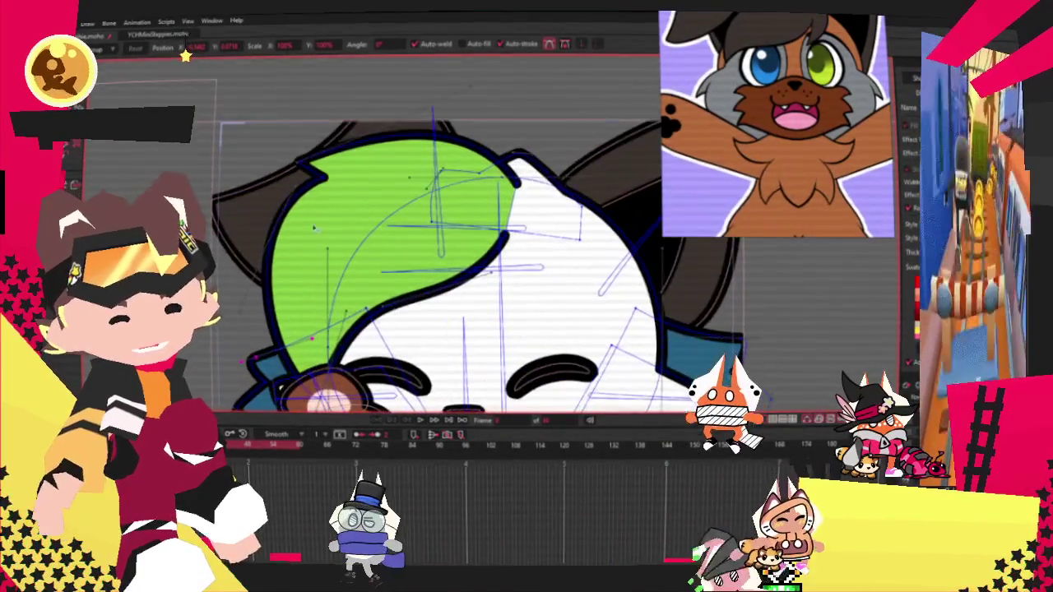
pyautogui.moveTo(548, 288); pyautogui.dragTo(536, 330)
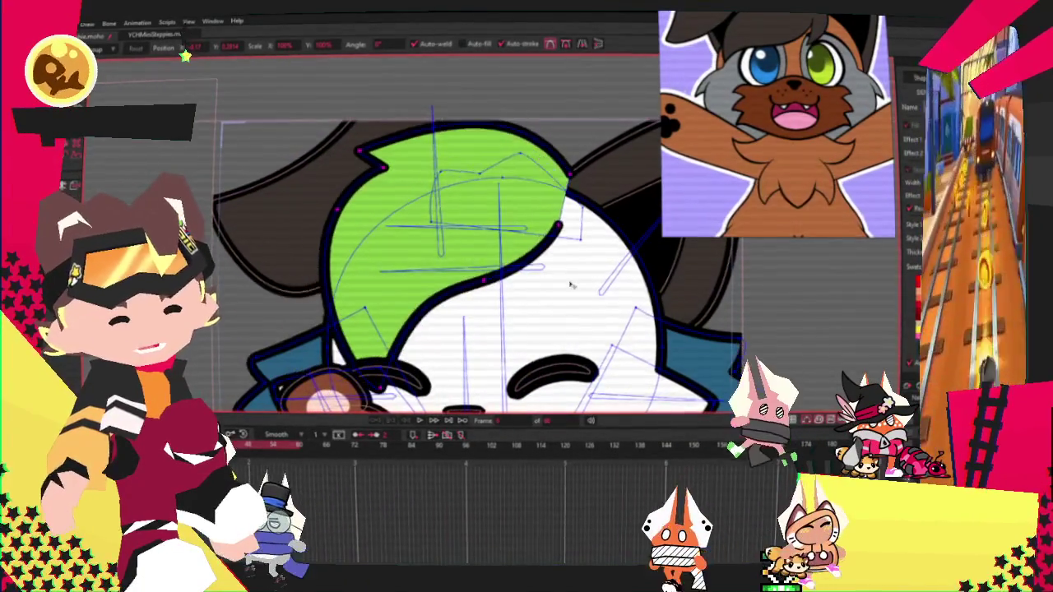
pyautogui.hotkey('ctrl', 'z')
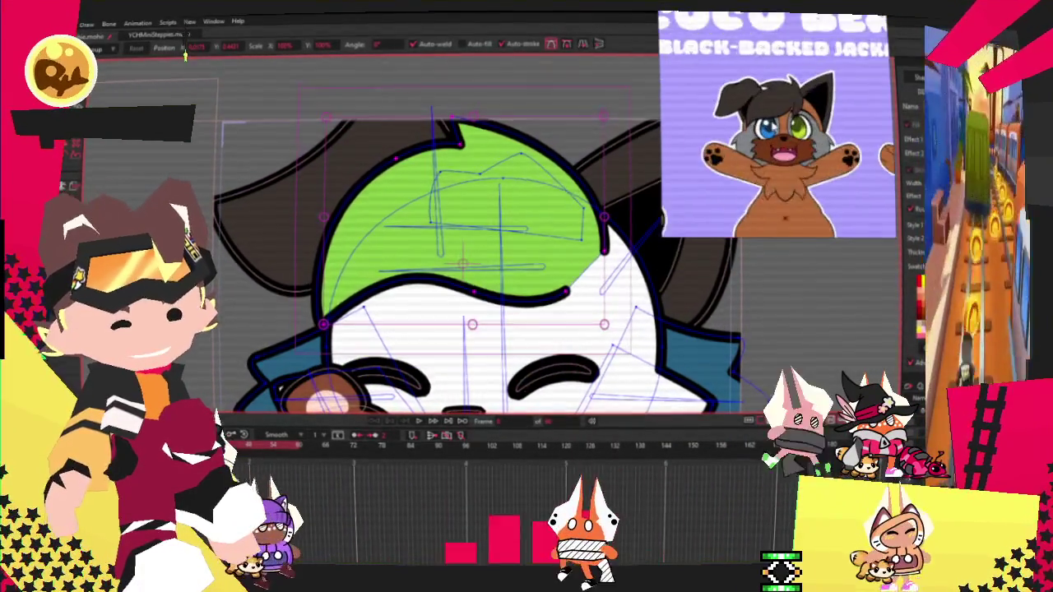
# Step: Drag the green hair's lower edge point down-left to form a jagged hooked notch
pyautogui.scroll(2, 486, 291)
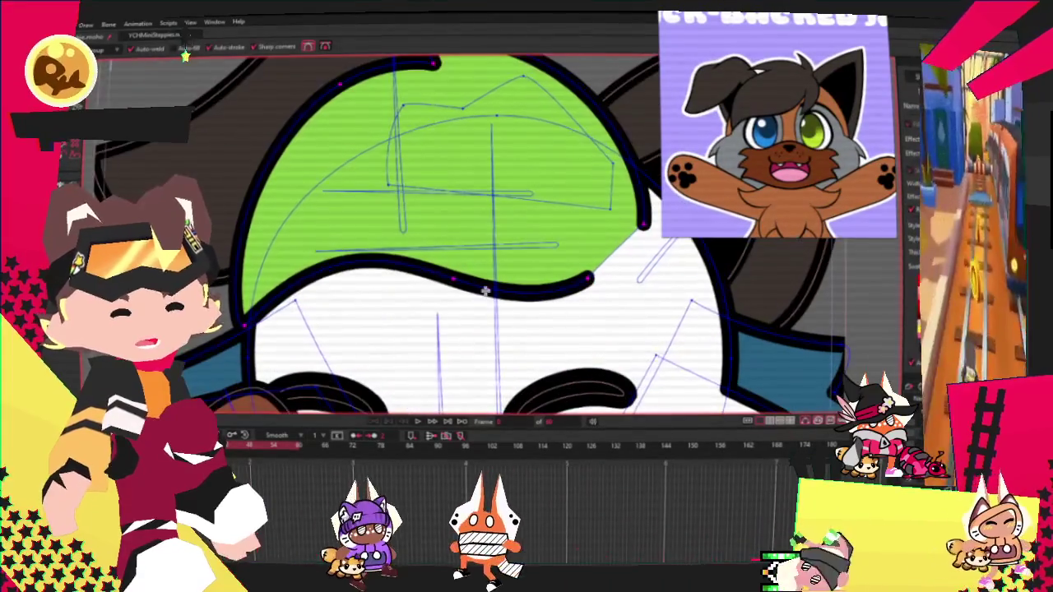
pyautogui.moveTo(487, 291)
pyautogui.mouseDown()
pyautogui.moveTo(392, 334)
pyautogui.moveTo(424, 327)
pyautogui.mouseUp()
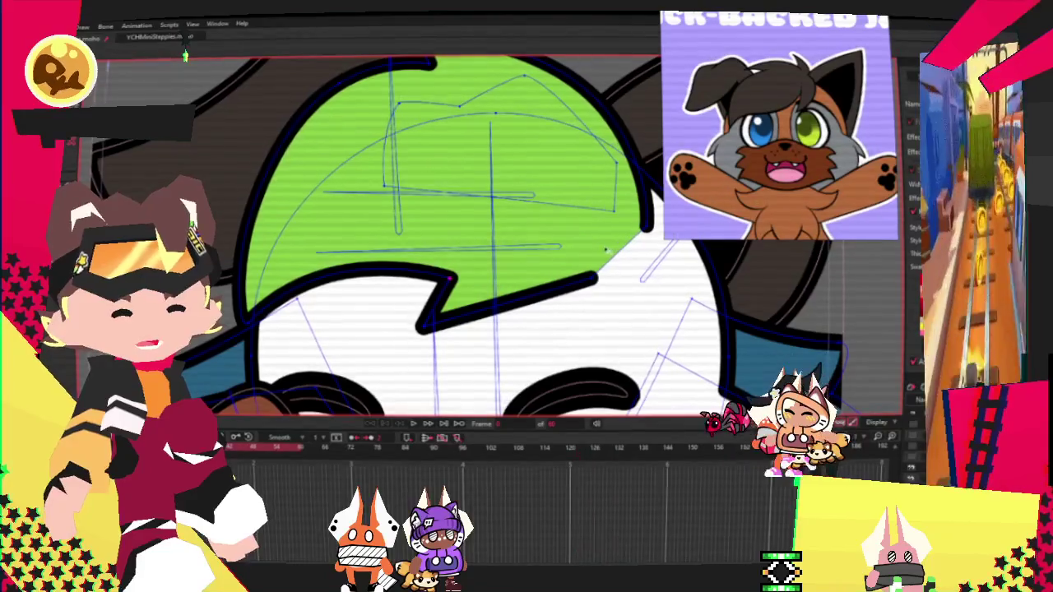
pyautogui.scroll(-3, 623, 255)
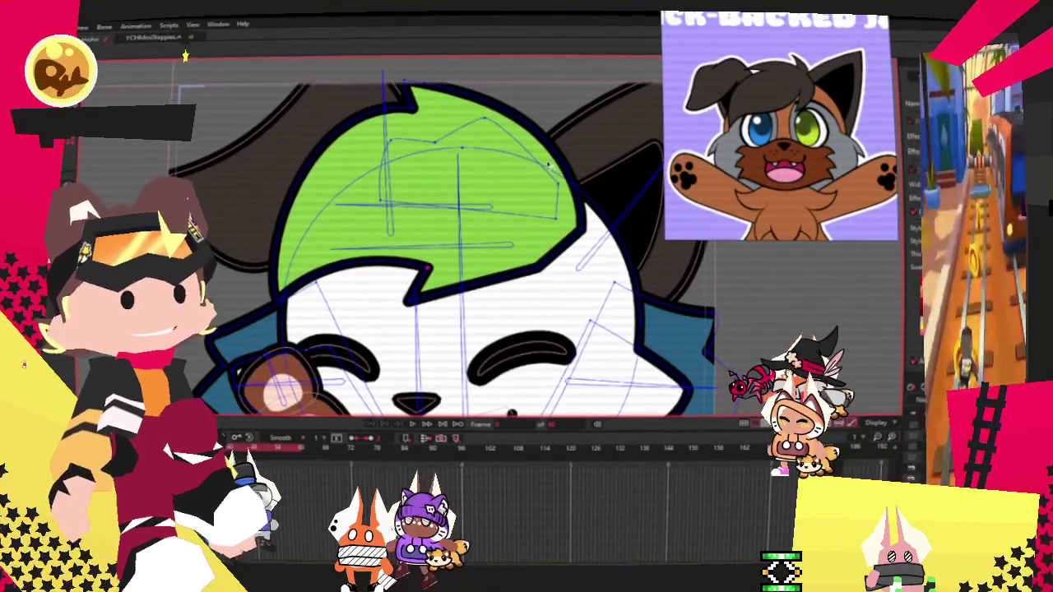